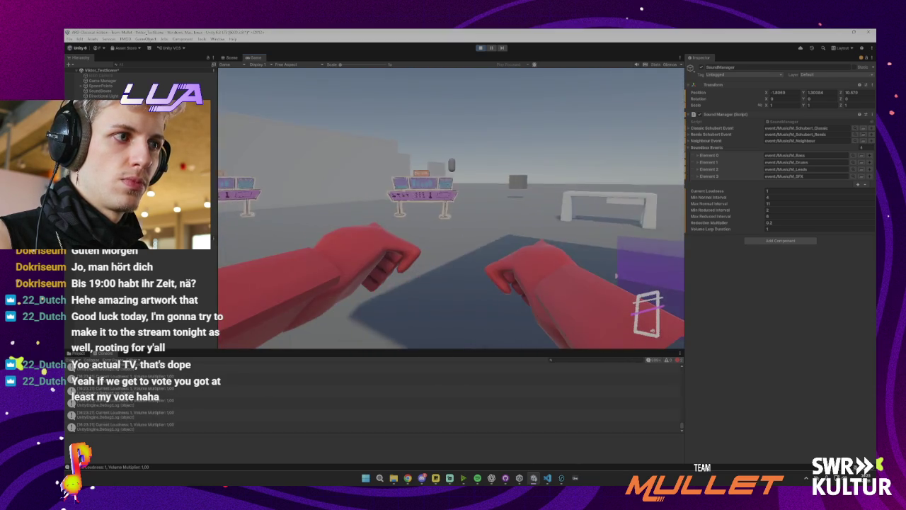
- Stop play mode and set the magenta loudness line's Current Value to 0
key(ctrl+p)
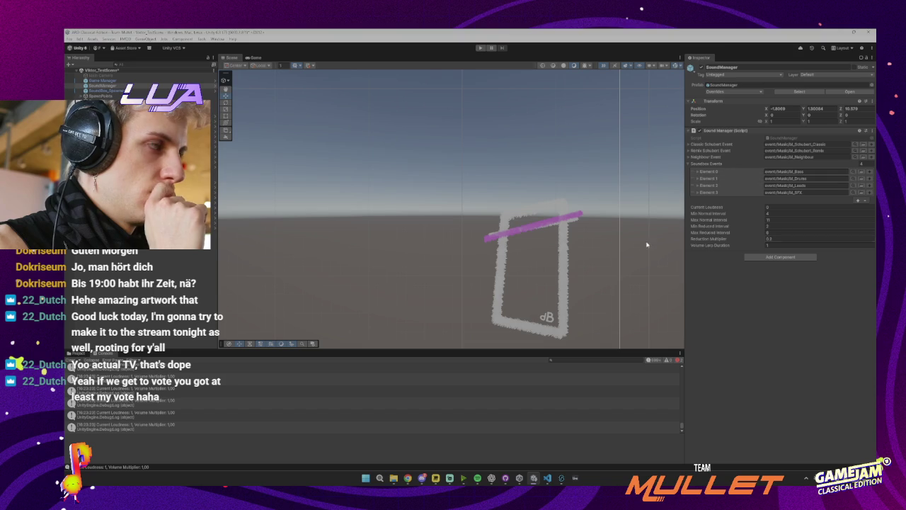
click(523, 228)
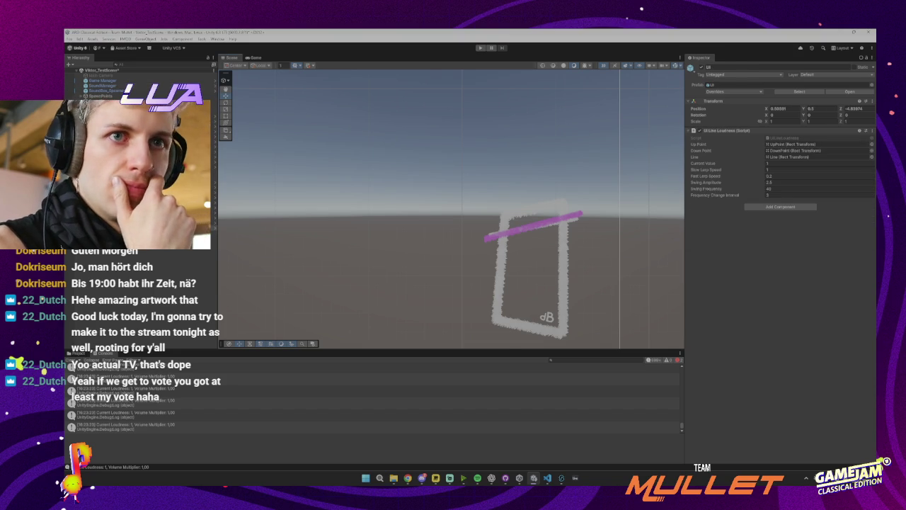
click(742, 92)
click(714, 225)
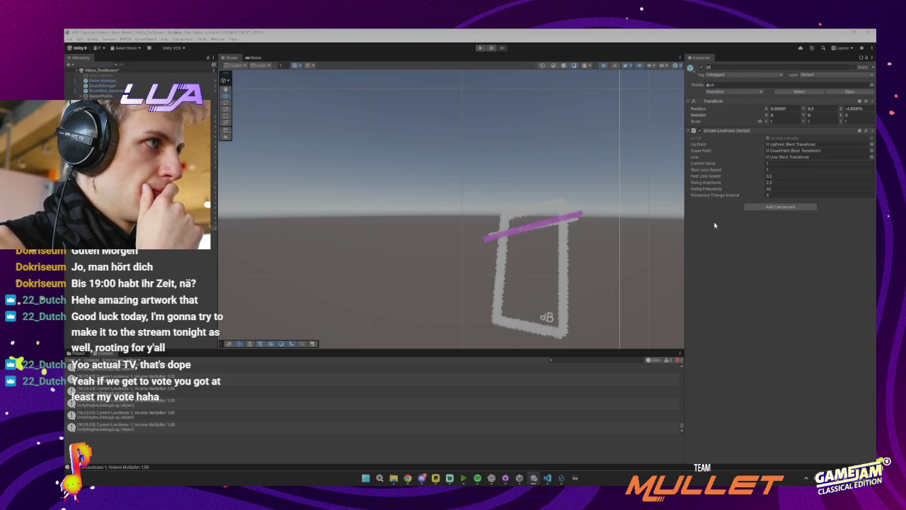
click(770, 164)
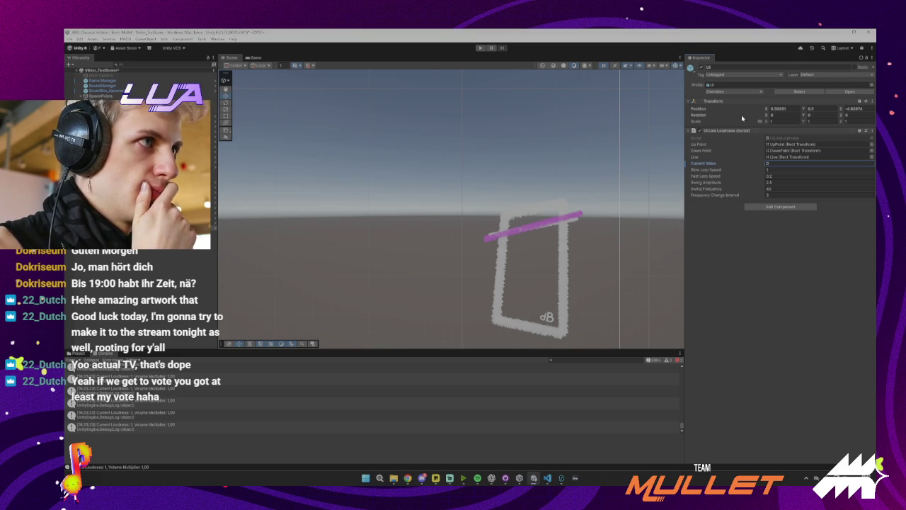
- Apply all prefab overrides, set Slow Lerp Speed 0.4 and Fast Lerp Speed 0.1, then playtest
click(735, 92)
click(773, 132)
text(0.)
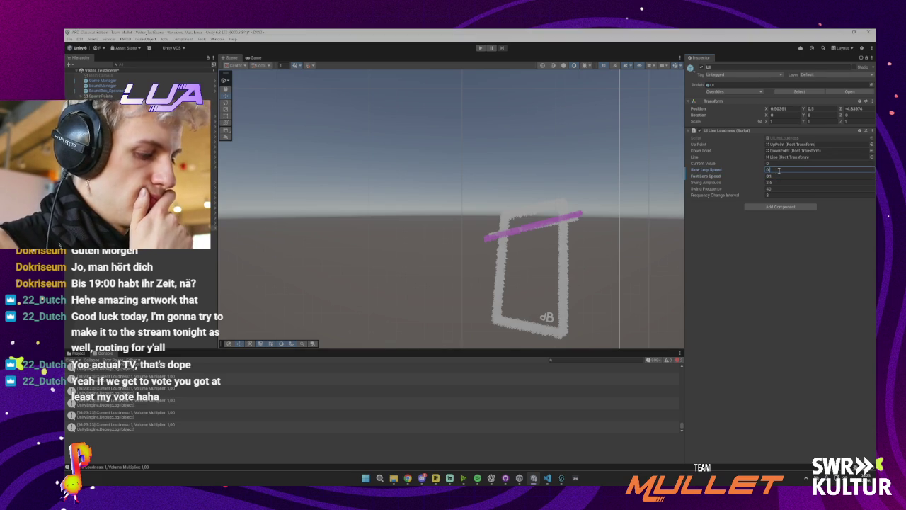
text(4)
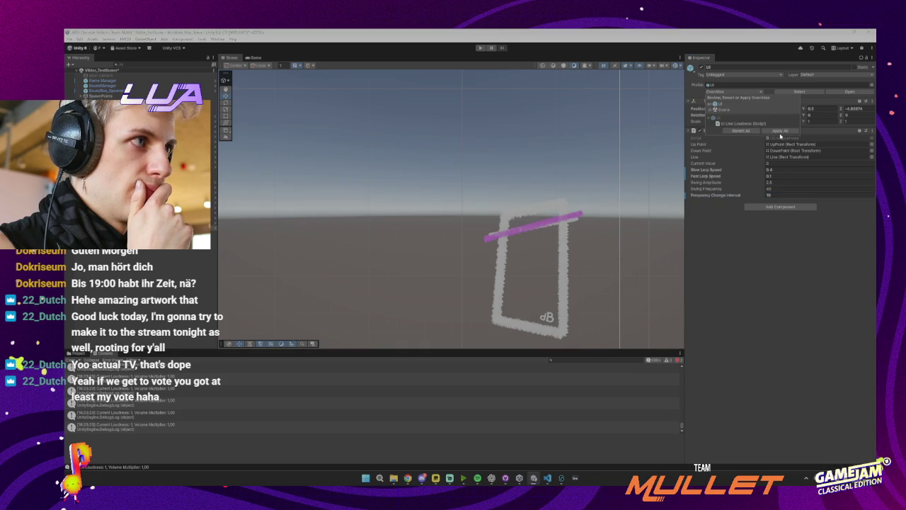
click(481, 49)
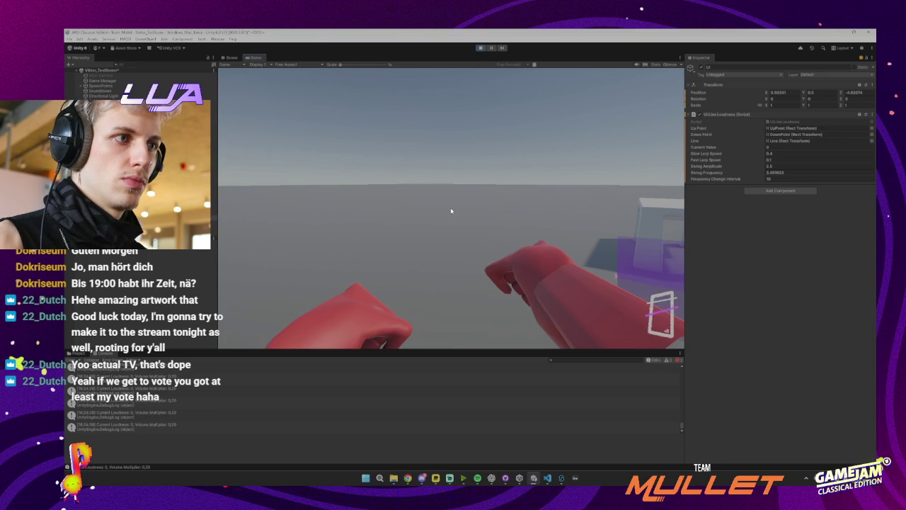
- Stop play, change Slow Lerp Speed to 2 and Fast Lerp Speed to 10, and replay
key(ctrl+p)
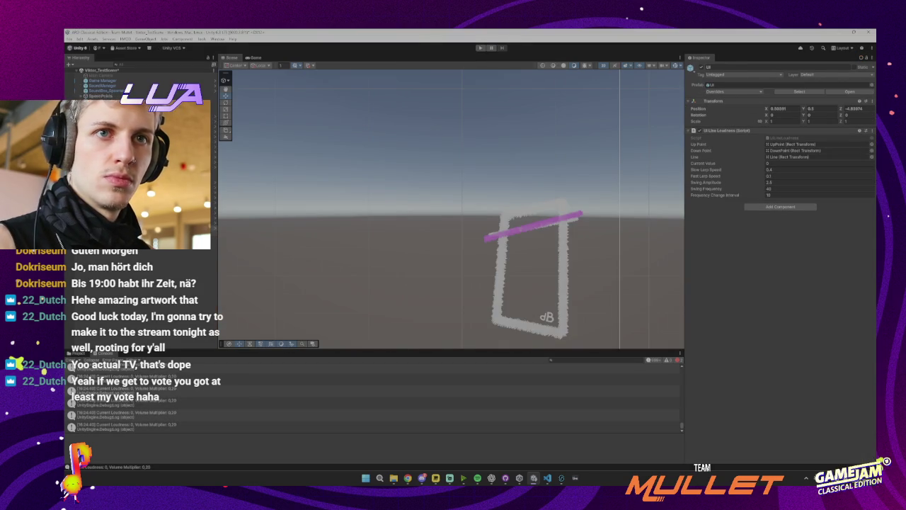
click(782, 169)
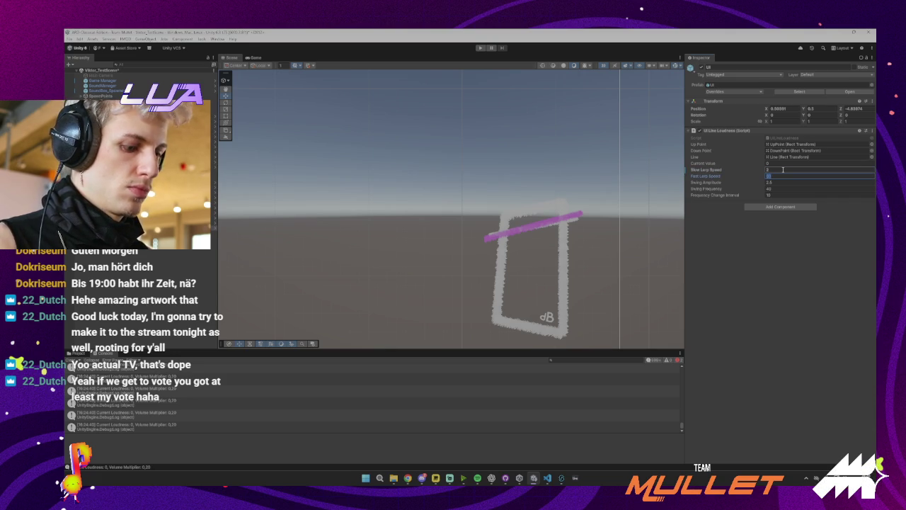
key(ctrl+p)
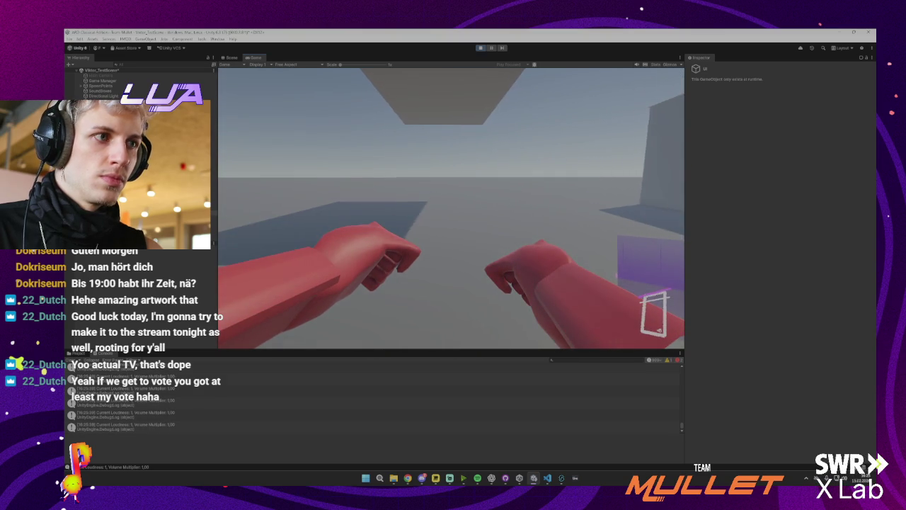
- Stop play and move a SoundBox cube further into the room
click(479, 48)
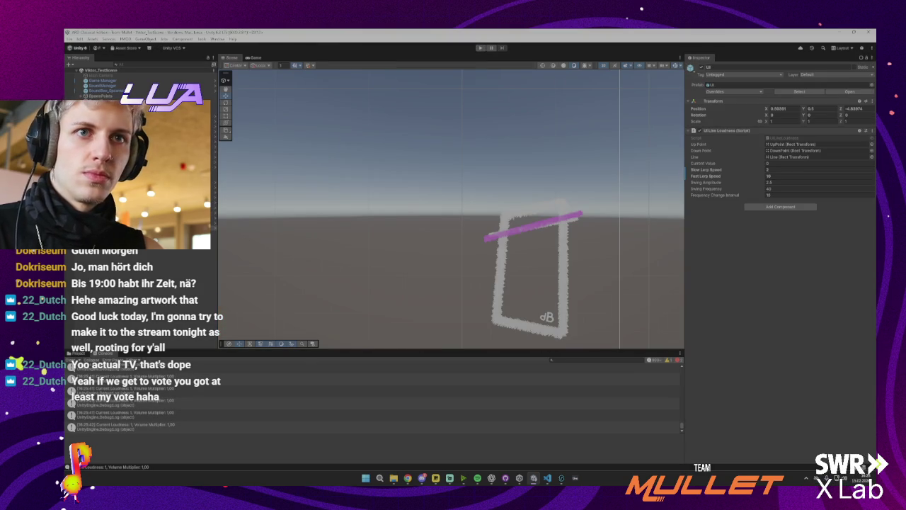
mouse_move(512, 214)
mouse_down()
mouse_move(426, 213)
mouse_move(455, 268)
mouse_up()
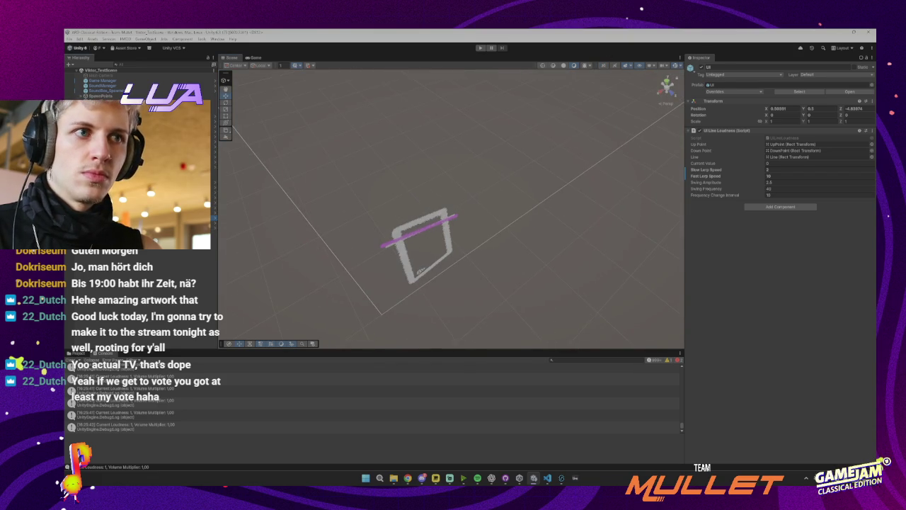
double_click(100, 113)
scroll(276, 138, down, 5)
scroll(346, 217, up, 2)
click(376, 236)
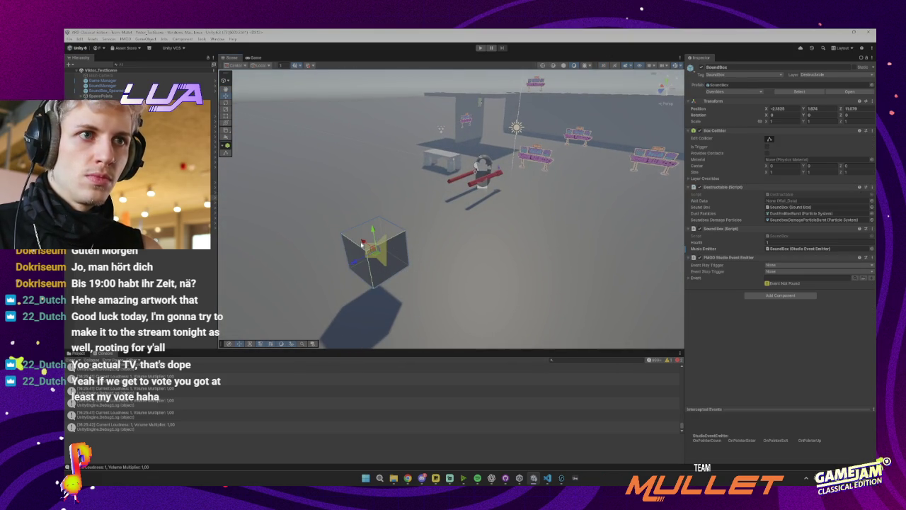
drag(362, 243, 288, 198)
- Duplicate it as SoundBox (2), place it toward the room's front, and start Play
key(ctrl+d)
drag(282, 194, 437, 239)
key(f)
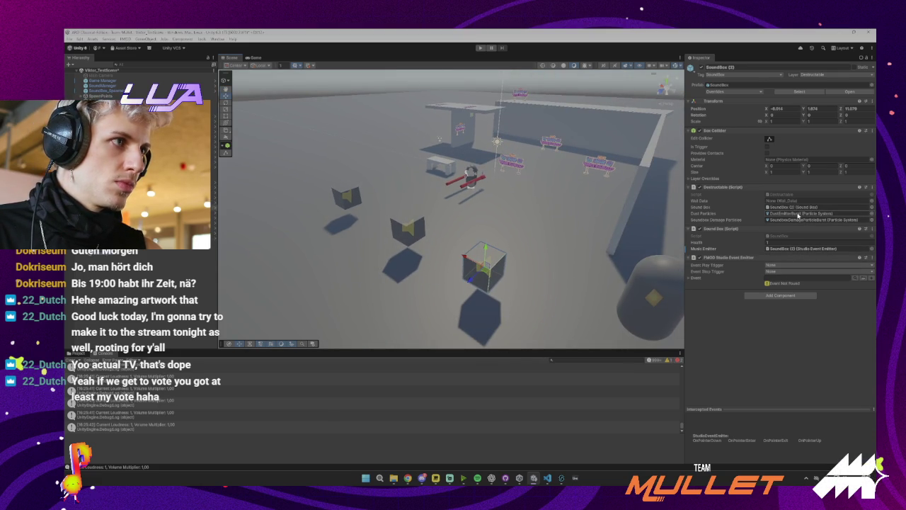
click(481, 48)
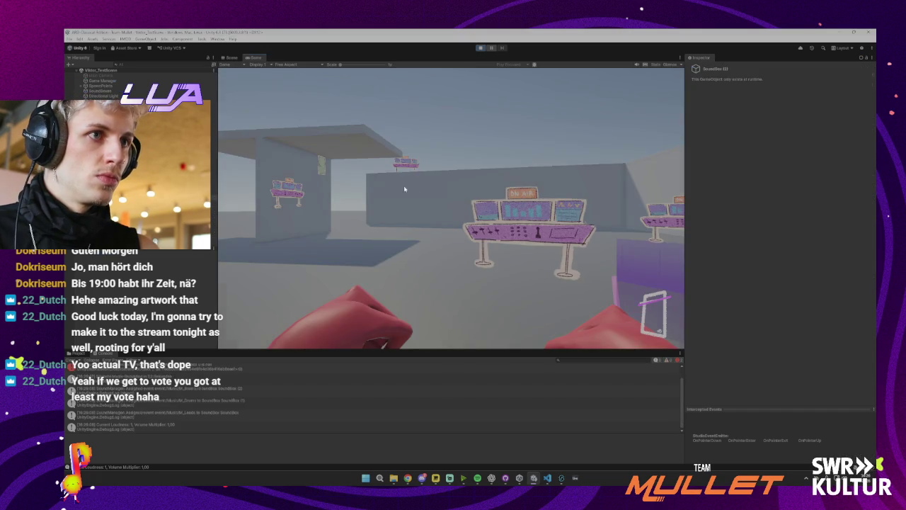
- Try the player in the Game view, stop play, and show the Project tab's asset folders
click(411, 188)
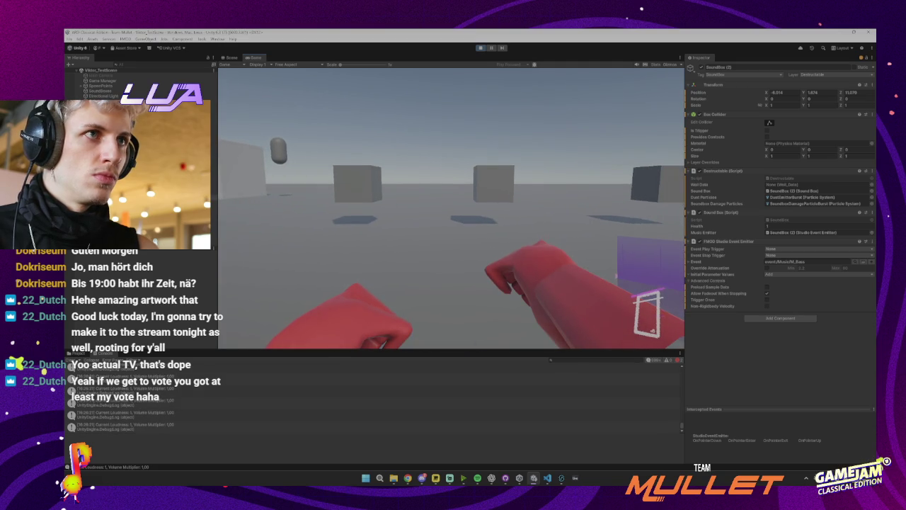
click(481, 48)
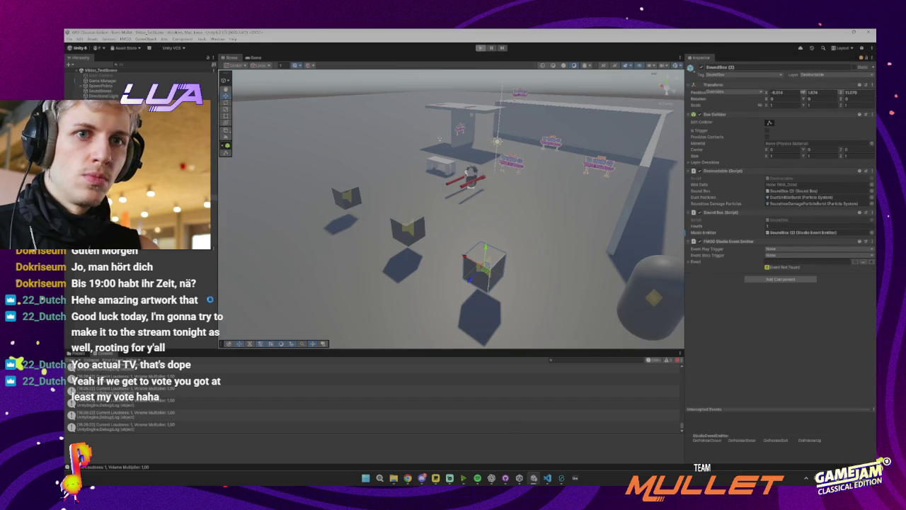
click(76, 353)
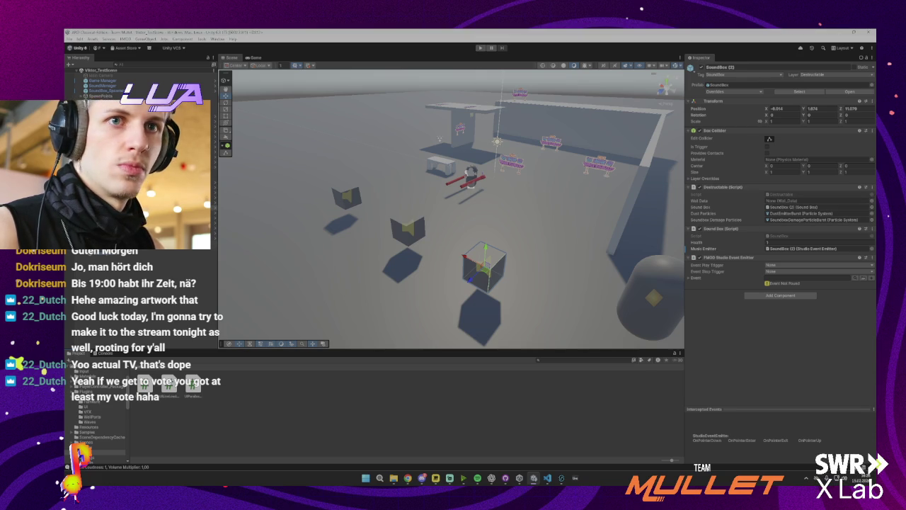
- Set the loudness line's Slow Lerp Speed to 1 and Fast Lerp Speed to 5, then select SoundManager
click(214, 237)
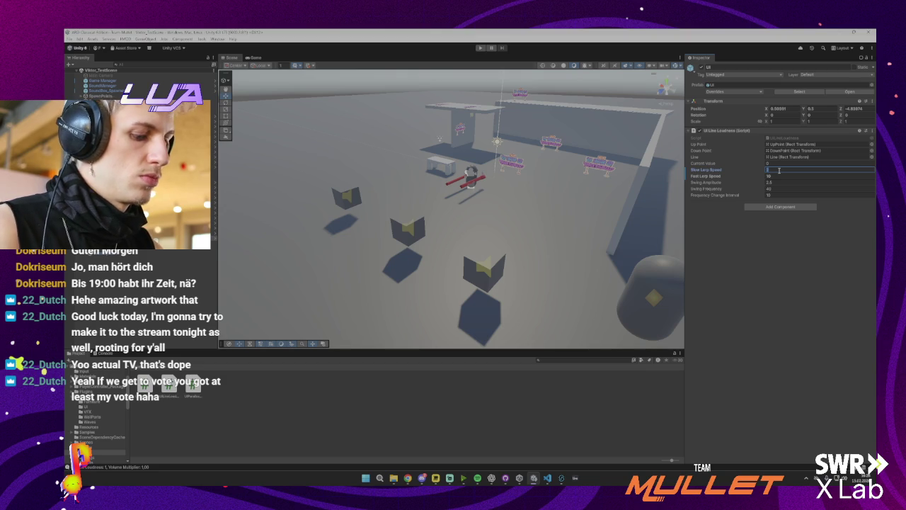
text(1)
key(Tab)
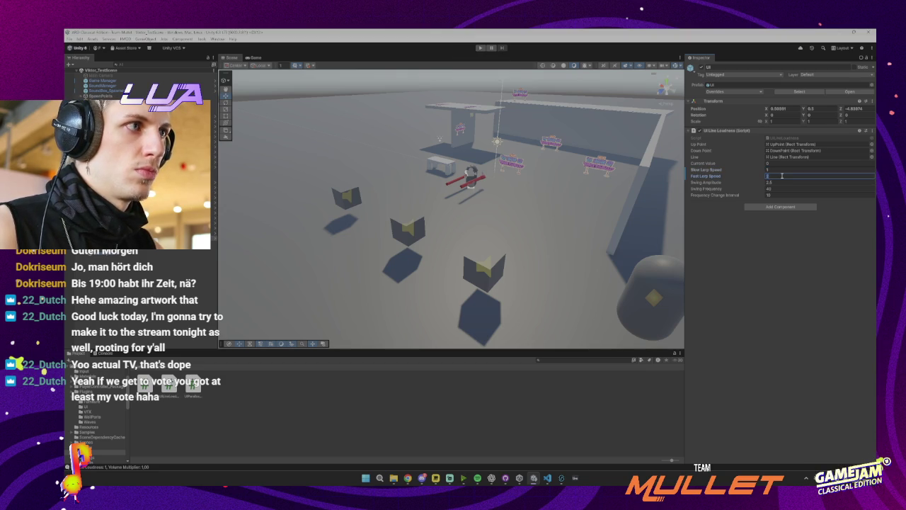
click(783, 170)
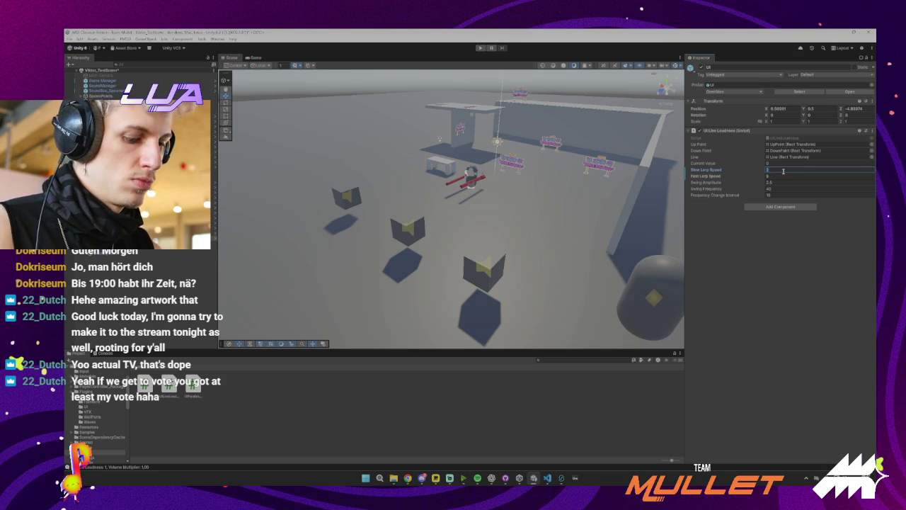
key(Tab)
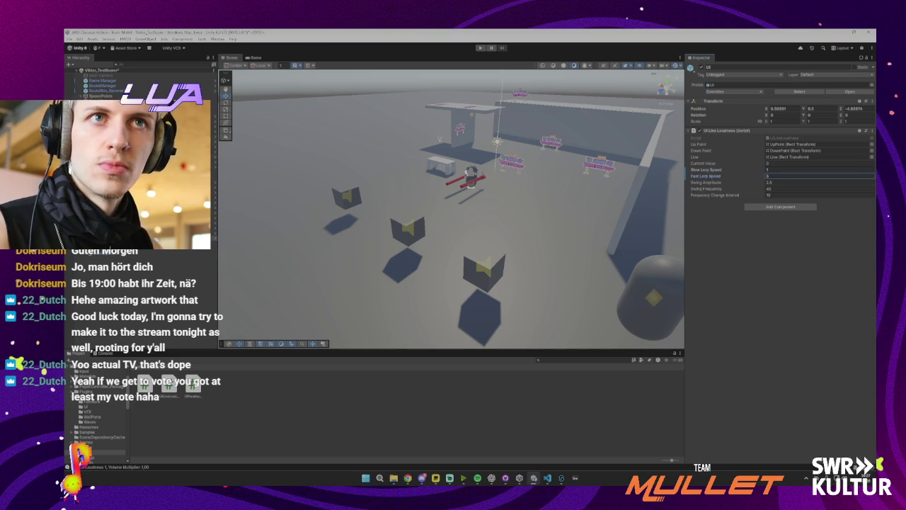
click(407, 225)
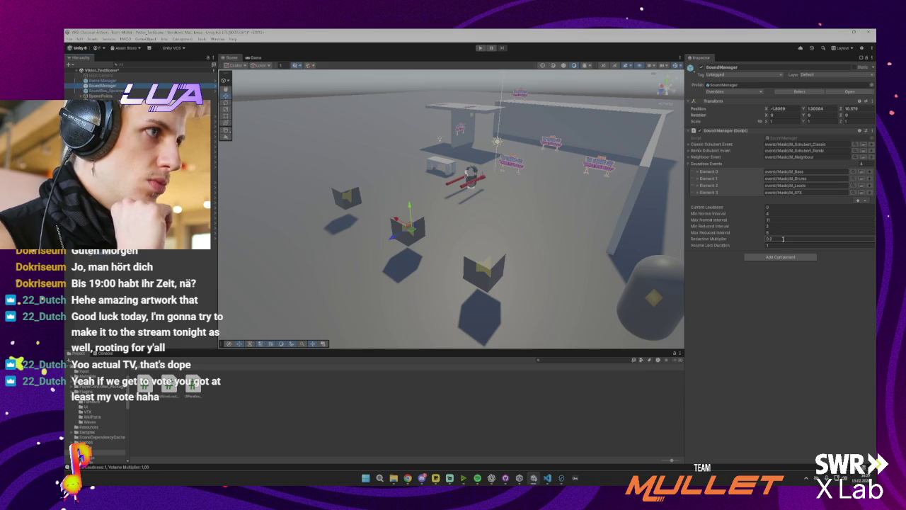
- Enter 0.22 for Reduction Multiplier and 0.7 for Volume Lerp Duration in Sound Manager
click(783, 240)
text(0.25)
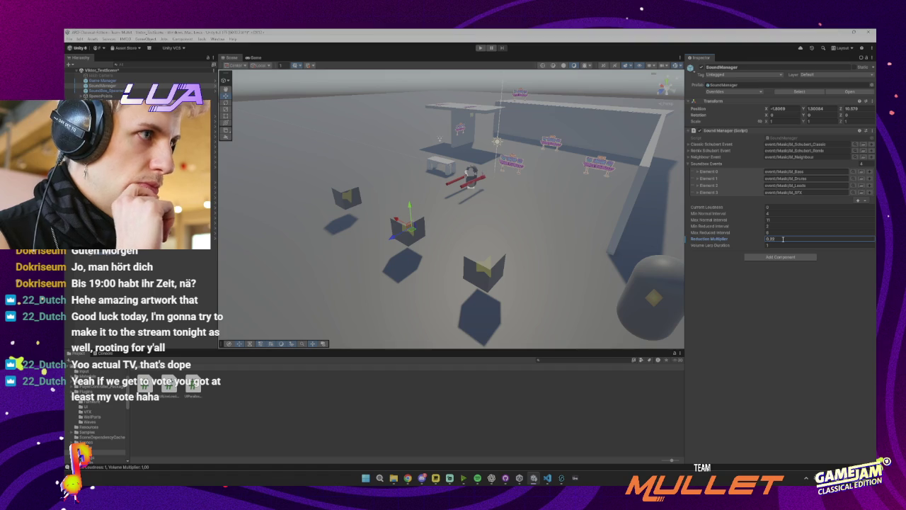
key(Return)
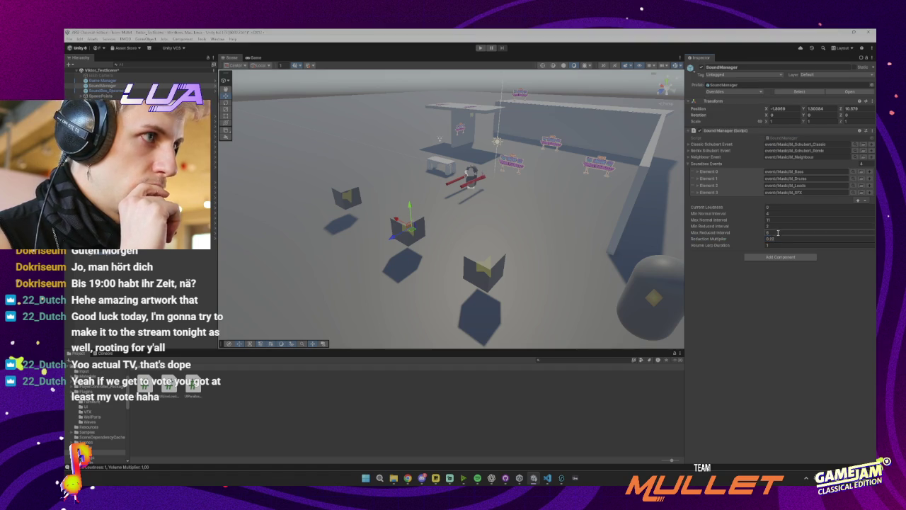
click(783, 245)
text(0.7)
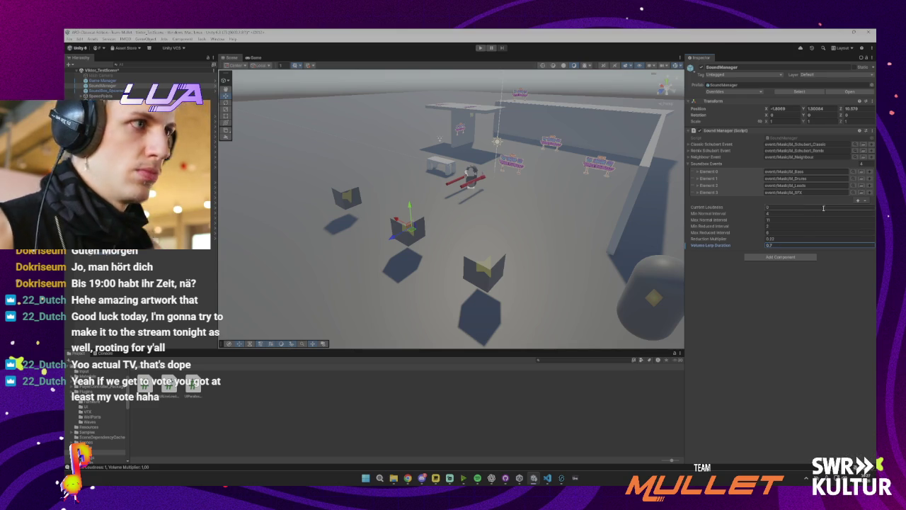
key(Return)
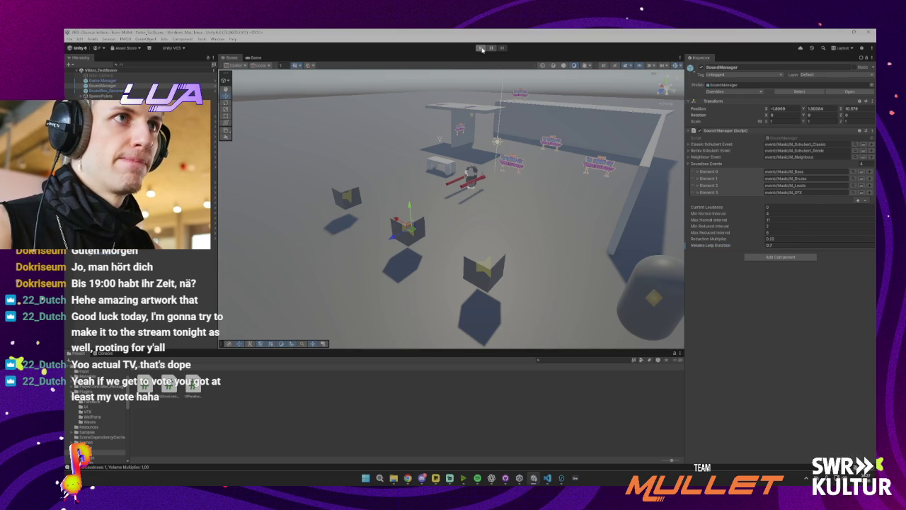
click(482, 50)
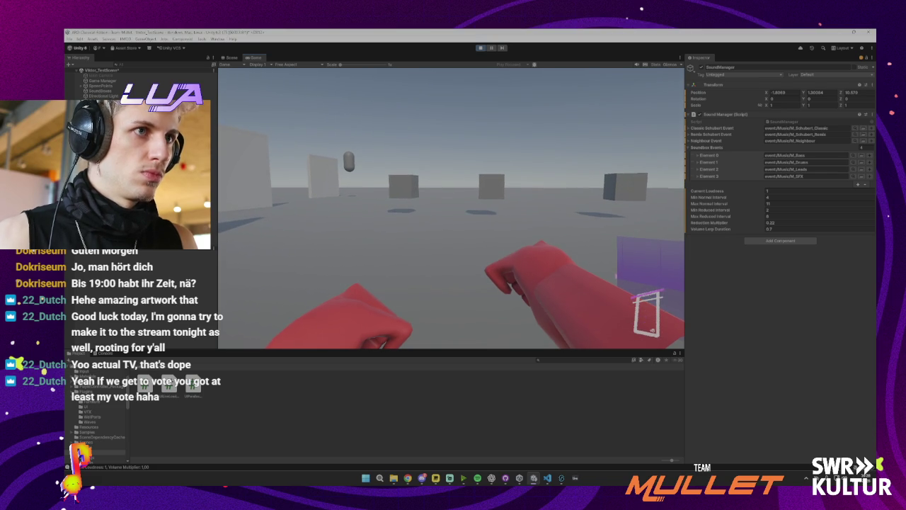
click(480, 48)
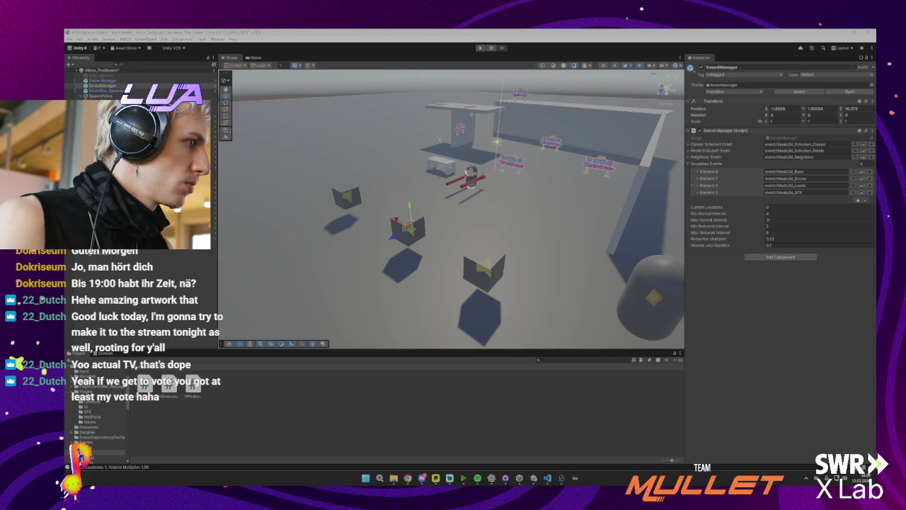
key(super+d)
key(super+d)
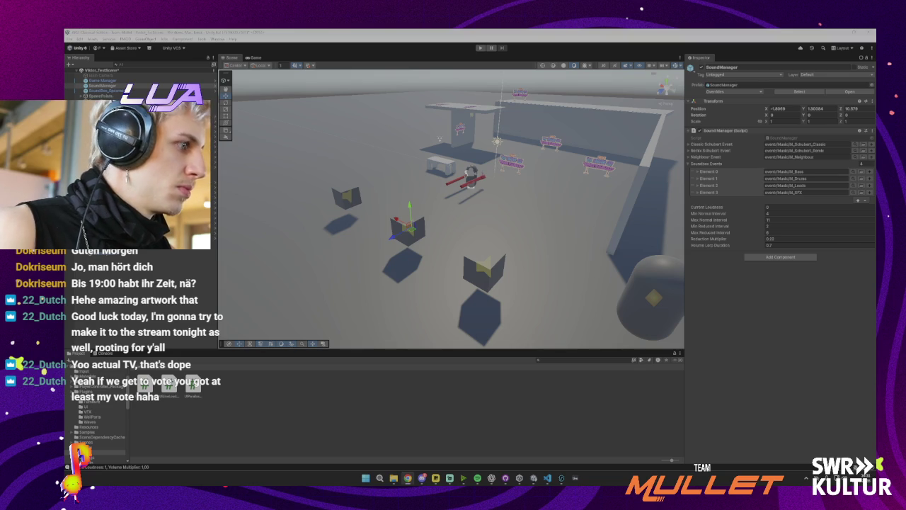
key(alt+Tab)
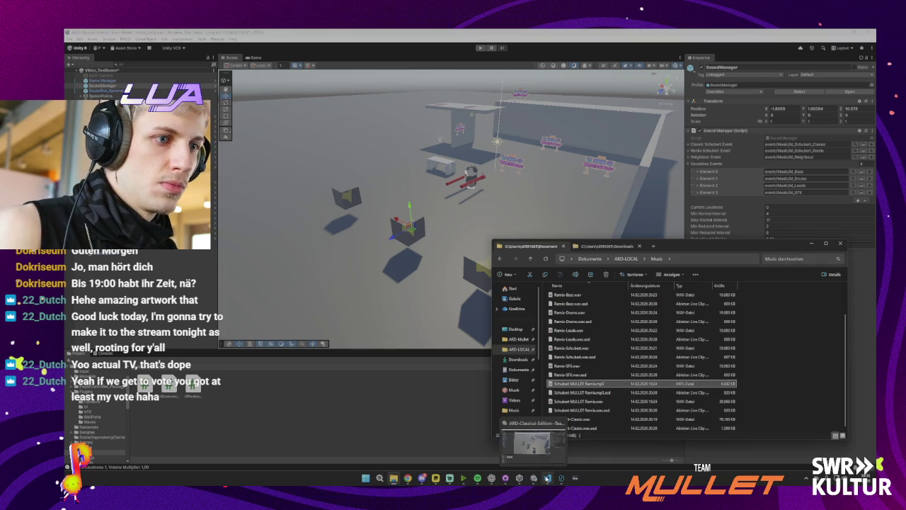
- Create a new empty event in the Events browser, name it, and add a timeline sheet
mouse_move(560, 478)
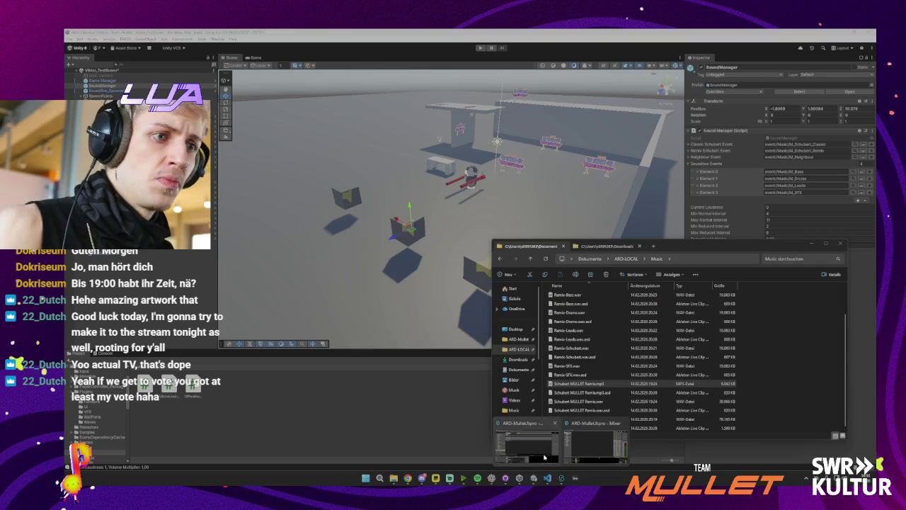
mouse_move(590, 452)
click(527, 440)
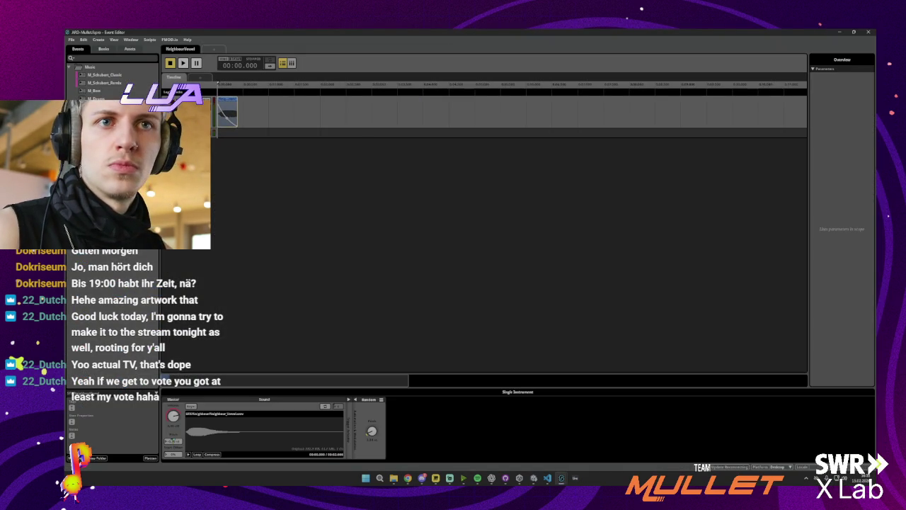
right_click(107, 253)
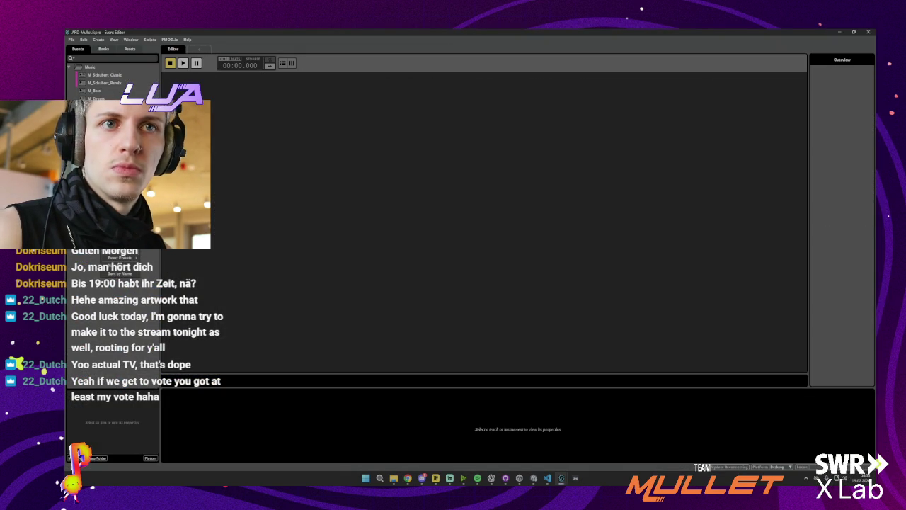
click(121, 250)
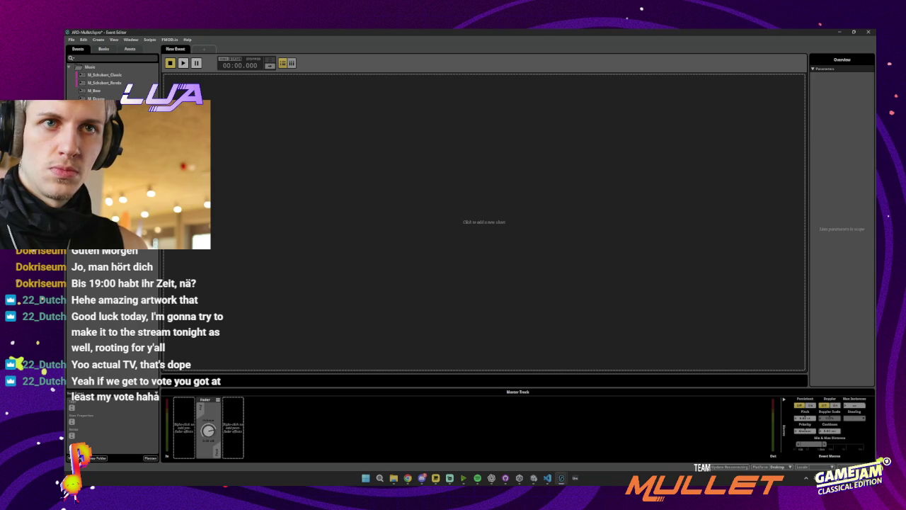
key(Return)
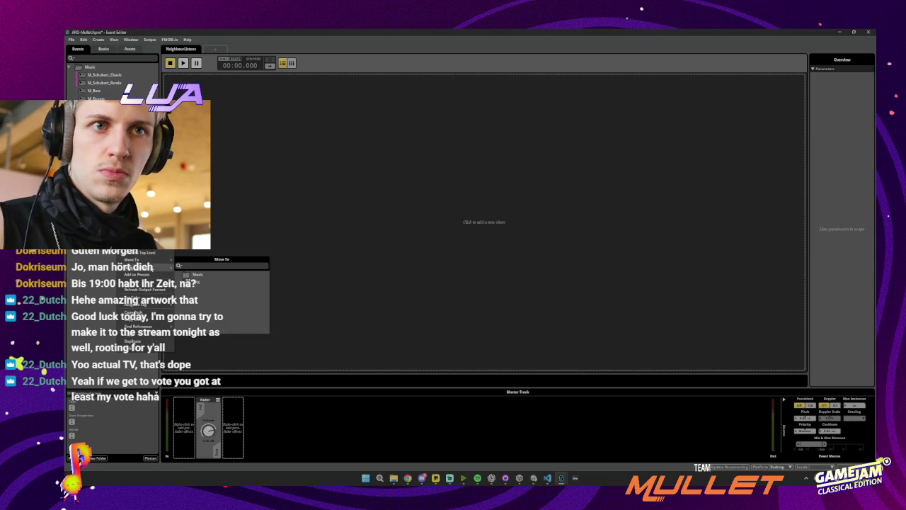
click(285, 192)
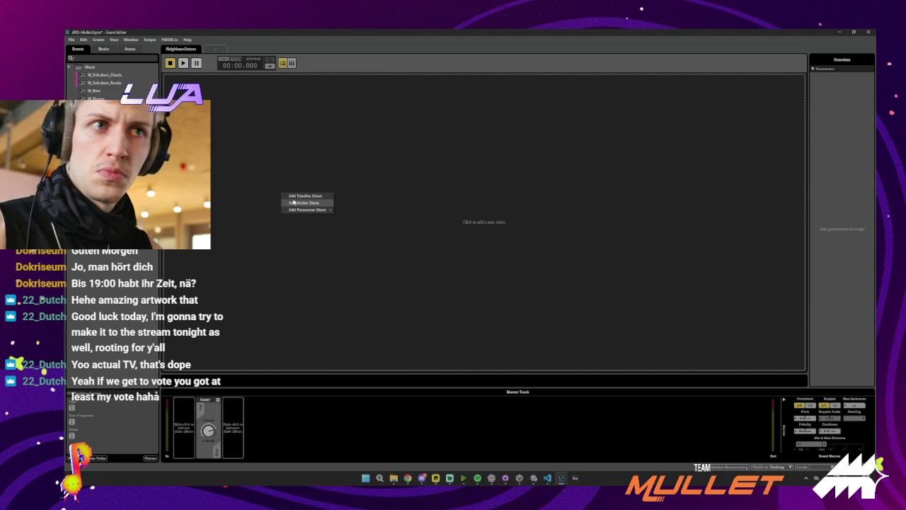
click(293, 196)
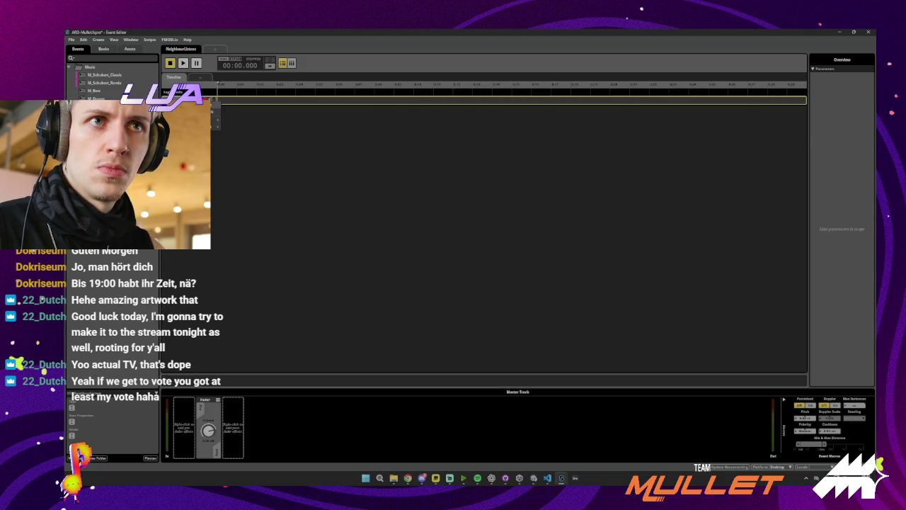
- Drag the five downloaded wav vocal clips from Downloads into FMOD's SFX > Neighbour assets
mouse_move(393, 484)
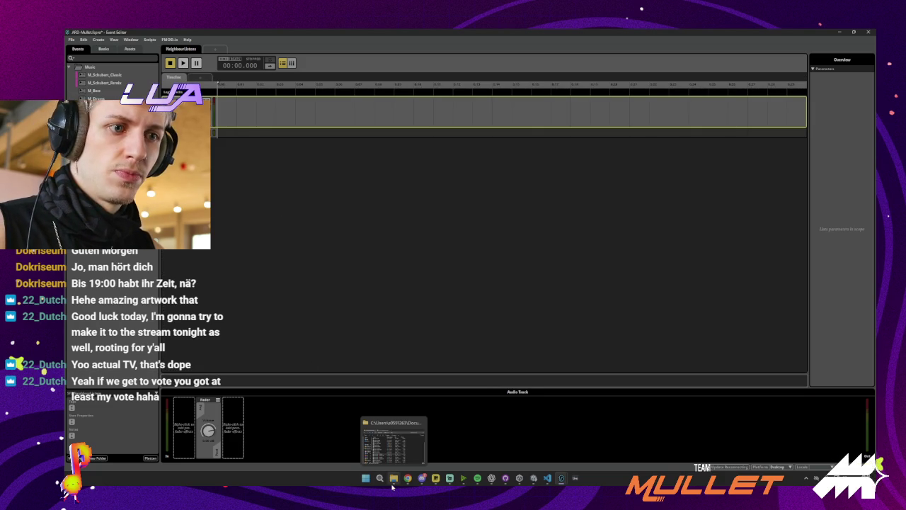
click(413, 459)
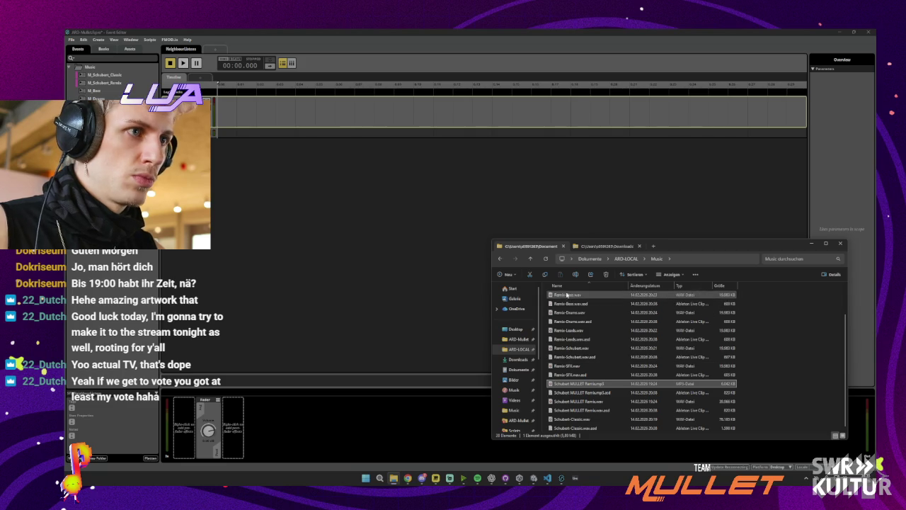
click(607, 246)
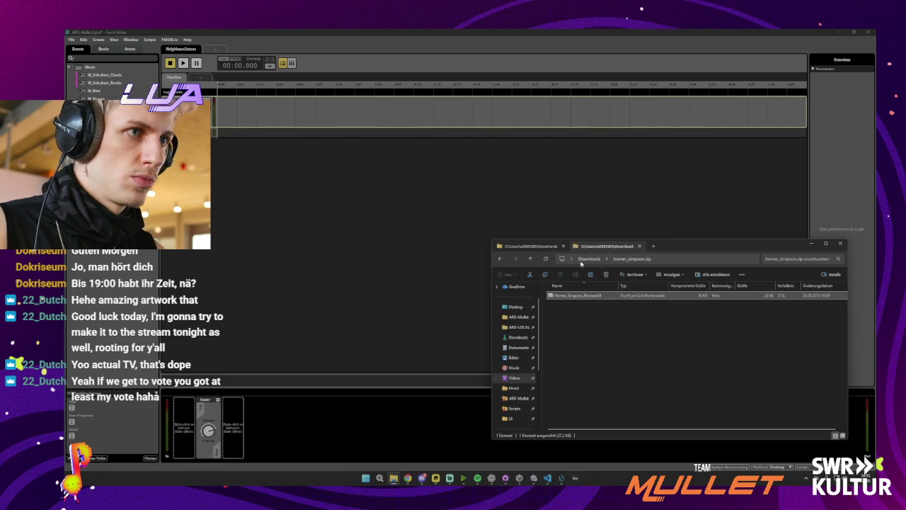
click(512, 338)
click(579, 305)
drag(579, 314, 276, 285)
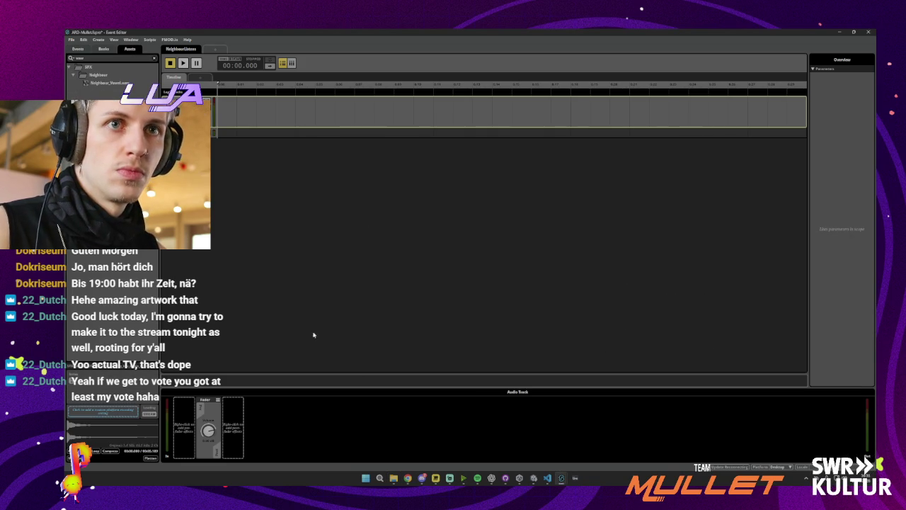
click(394, 478)
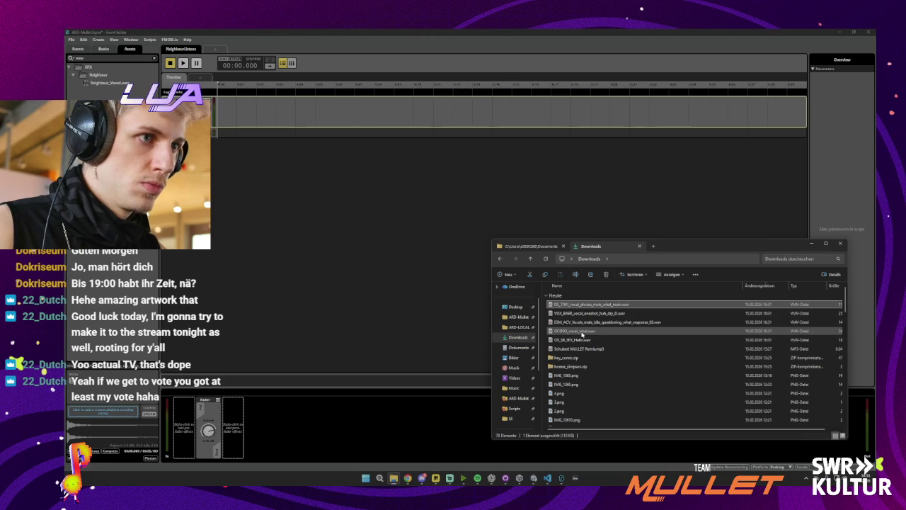
shift+click(577, 340)
mouse_move(576, 340)
mouse_down()
mouse_move(510, 312)
mouse_move(145, 92)
mouse_up()
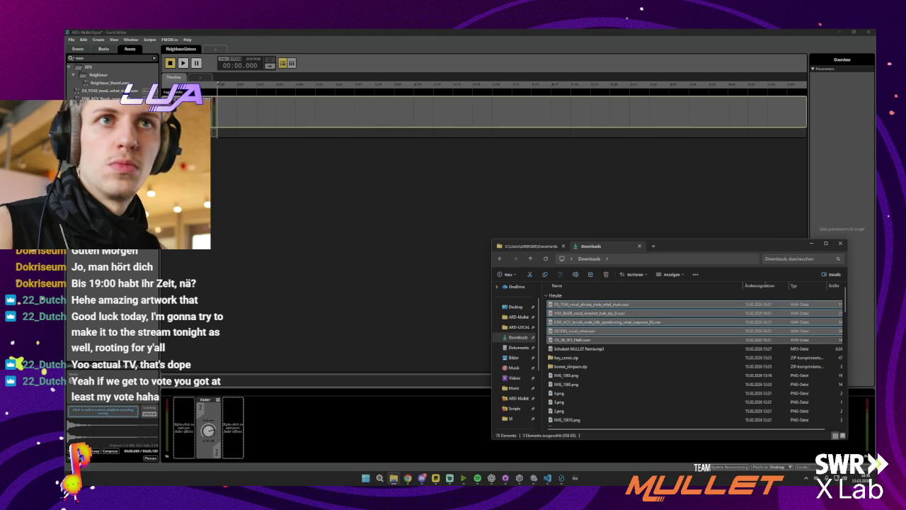
drag(90, 90, 91, 86)
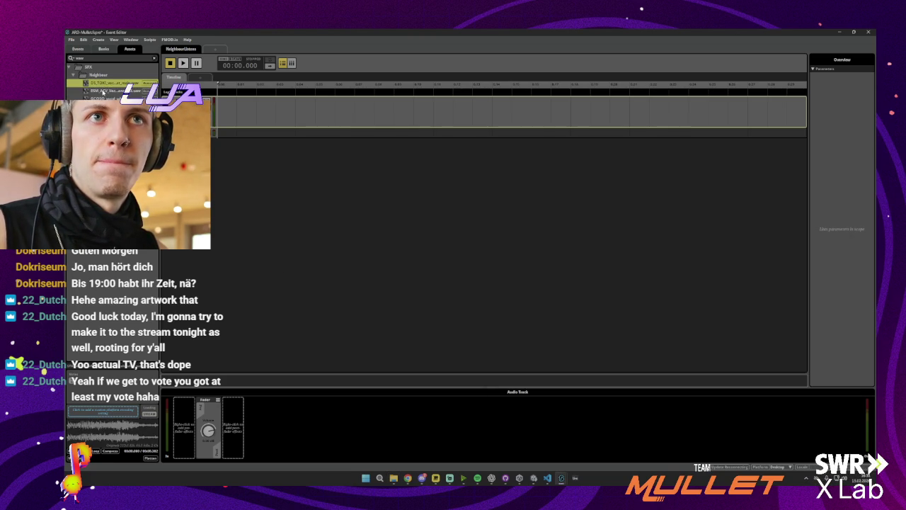
- Preview the imported clips and drag three onto the event's timeline as one multi-instrument
click(104, 98)
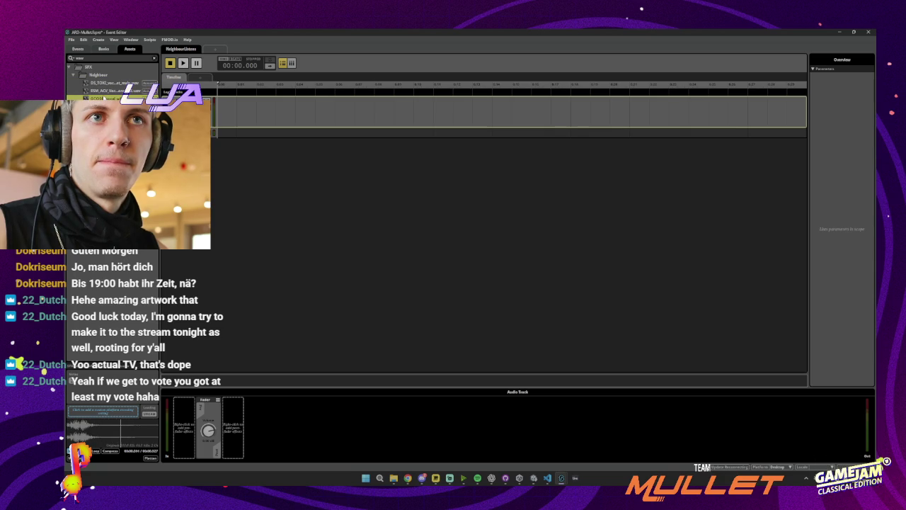
key(Down)
key(Down)
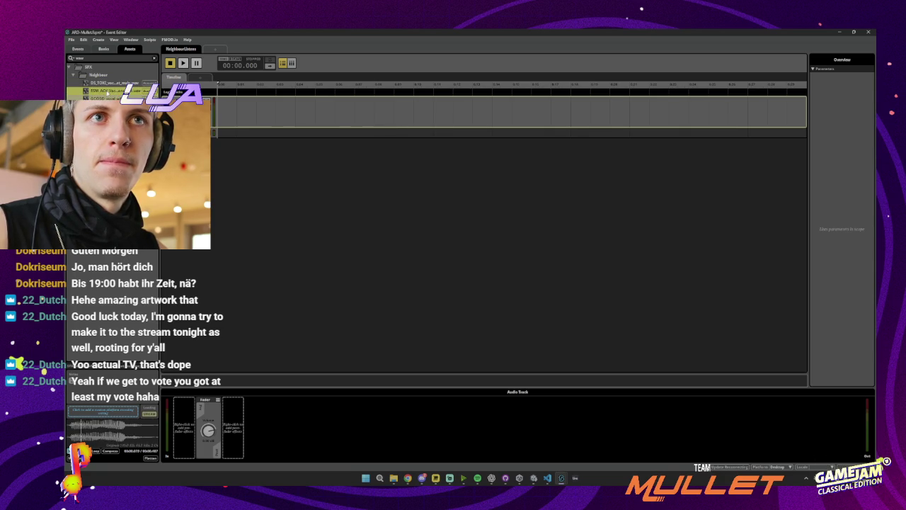
mouse_move(106, 90)
mouse_down()
mouse_move(241, 118)
mouse_move(230, 117)
mouse_up()
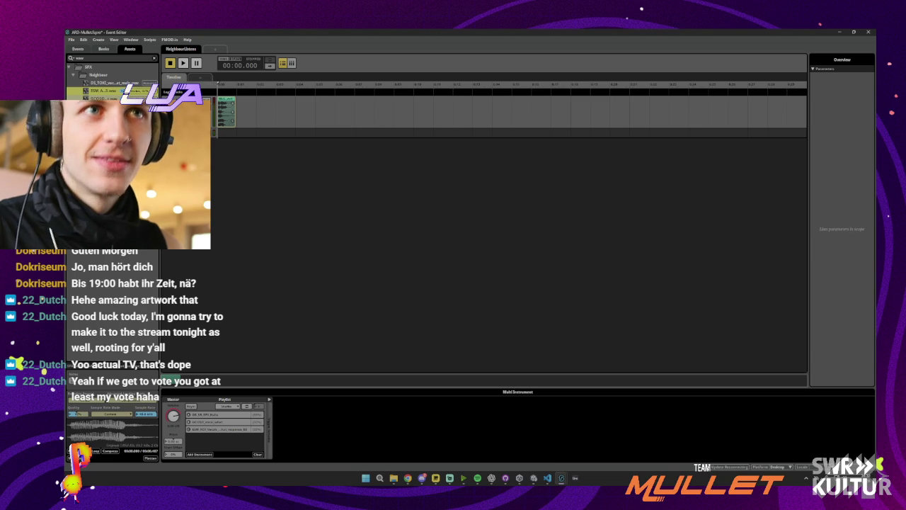
- Add an FMOD Spatializer effect to the neighbour event's master track
click(275, 379)
right_click(240, 414)
mouse_move(281, 420)
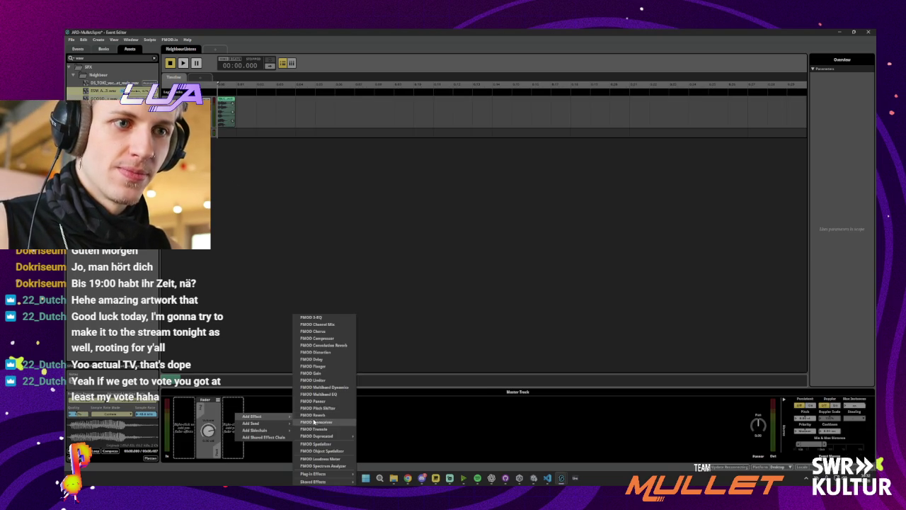
click(315, 444)
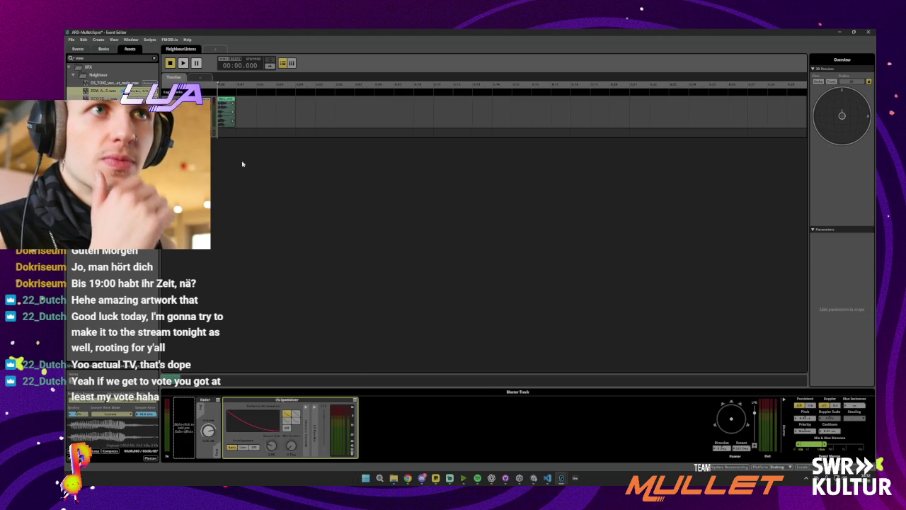
- Audition the event to hear the spatialized sound
click(182, 62)
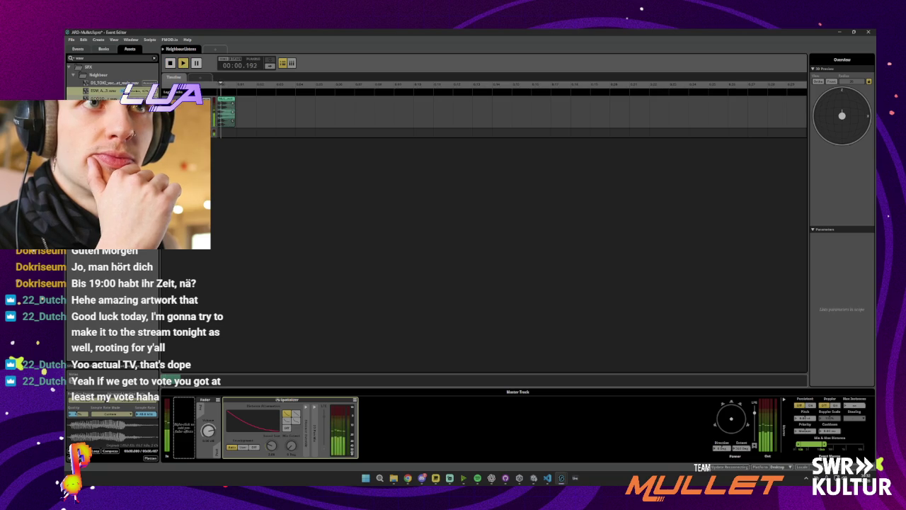
key(space)
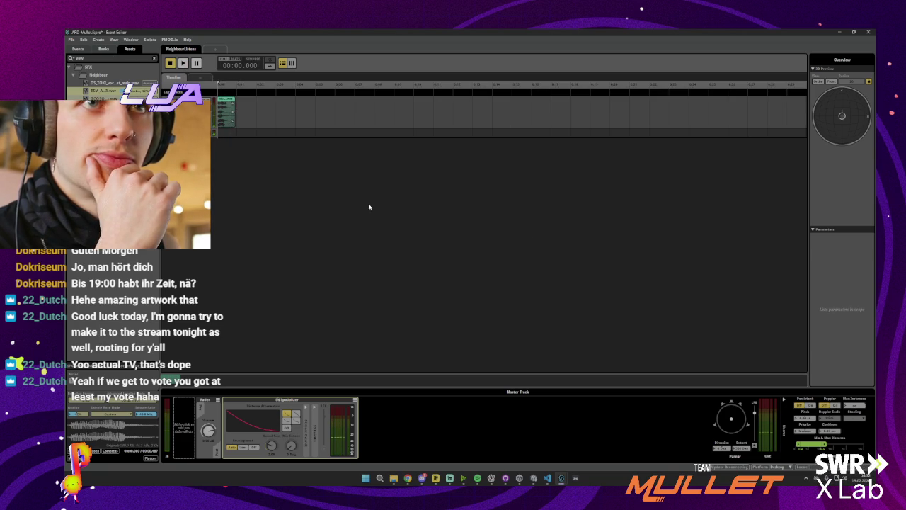
mouse_move(560, 480)
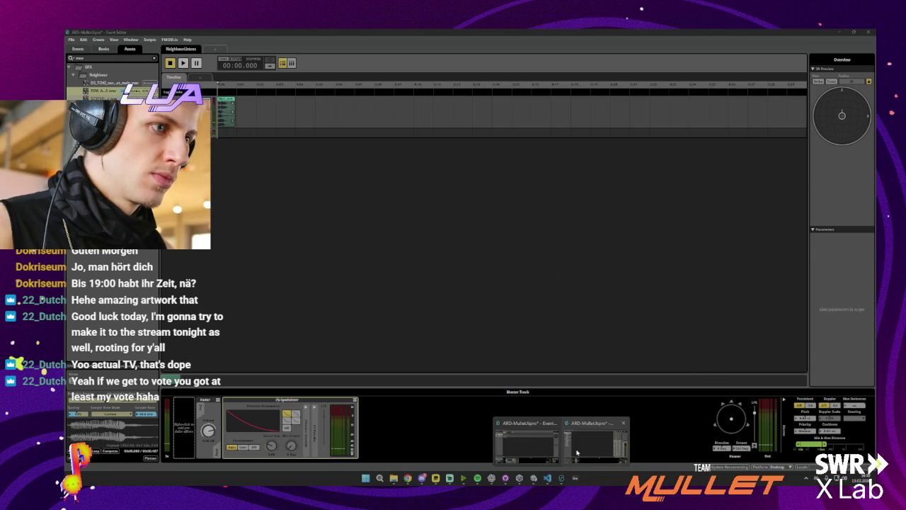
click(577, 451)
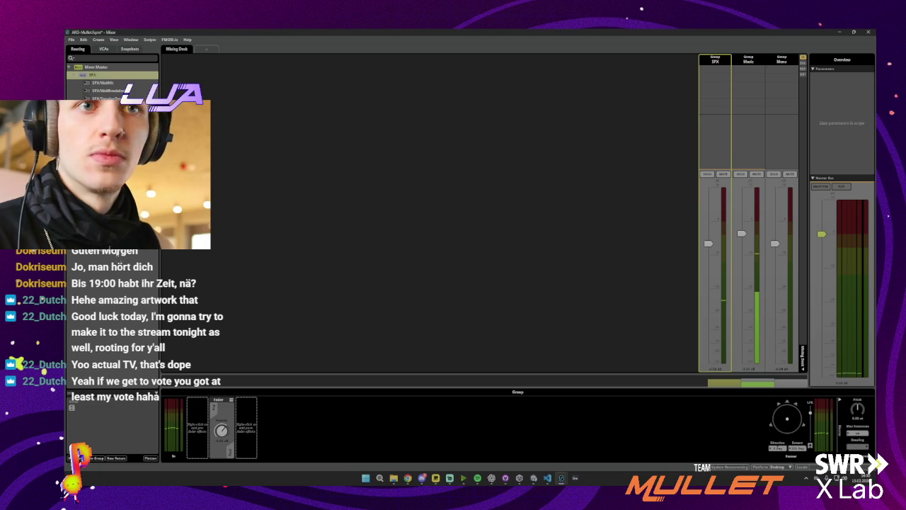
click(843, 284)
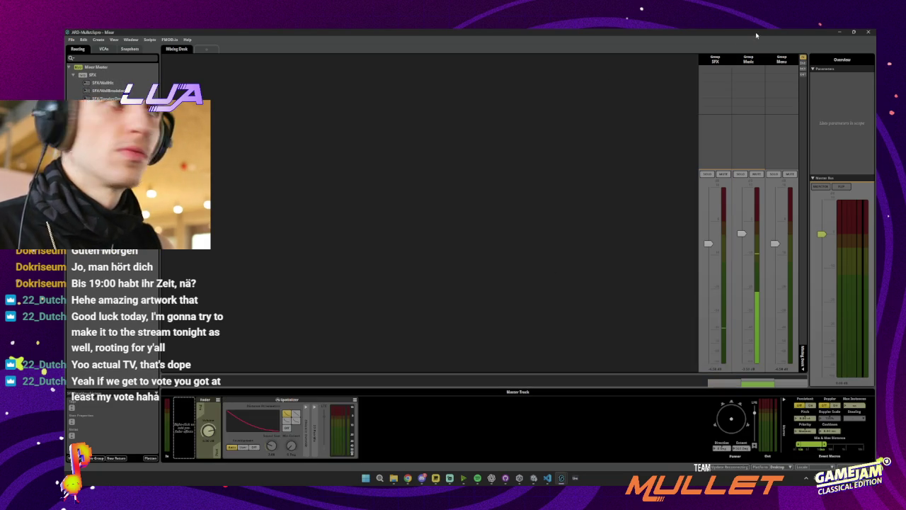
key(ctrl+1)
key(space)
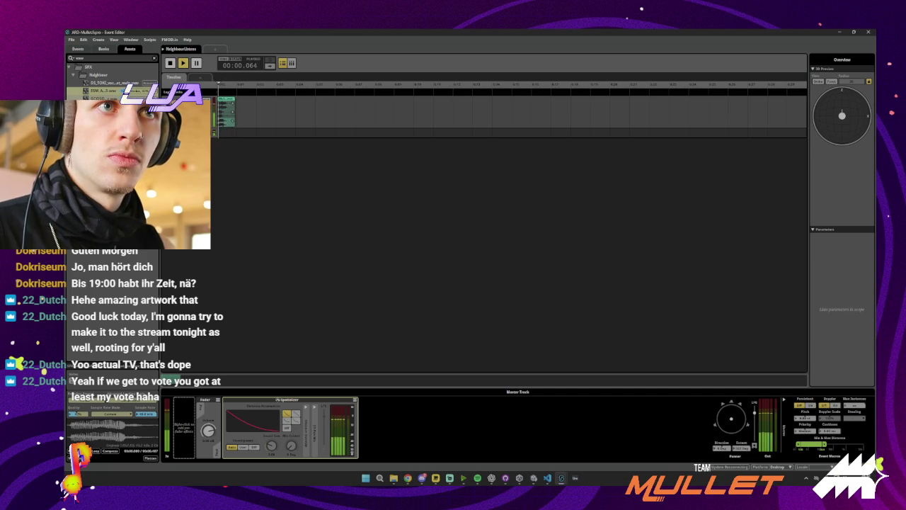
key(space)
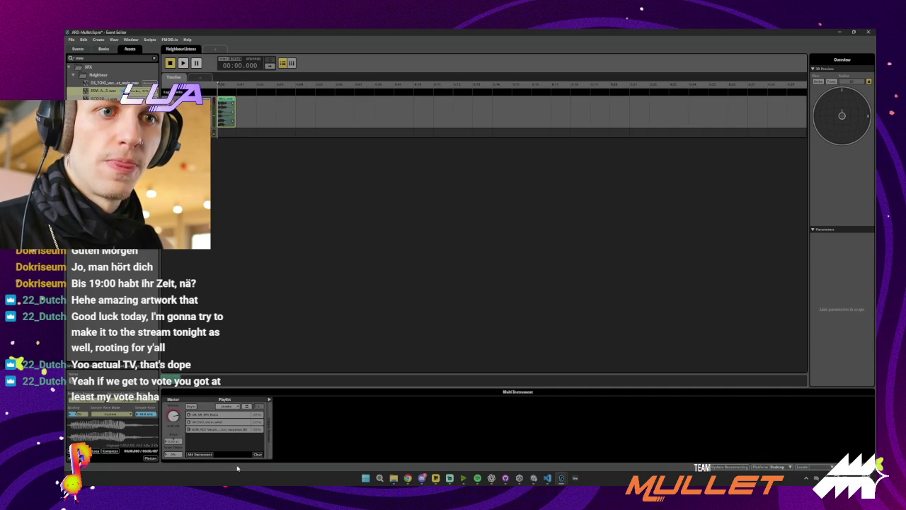
- Add an FMOD Reverb with the Bathroom preset to the audio track and preview the event
click(184, 113)
right_click(188, 407)
mouse_move(212, 410)
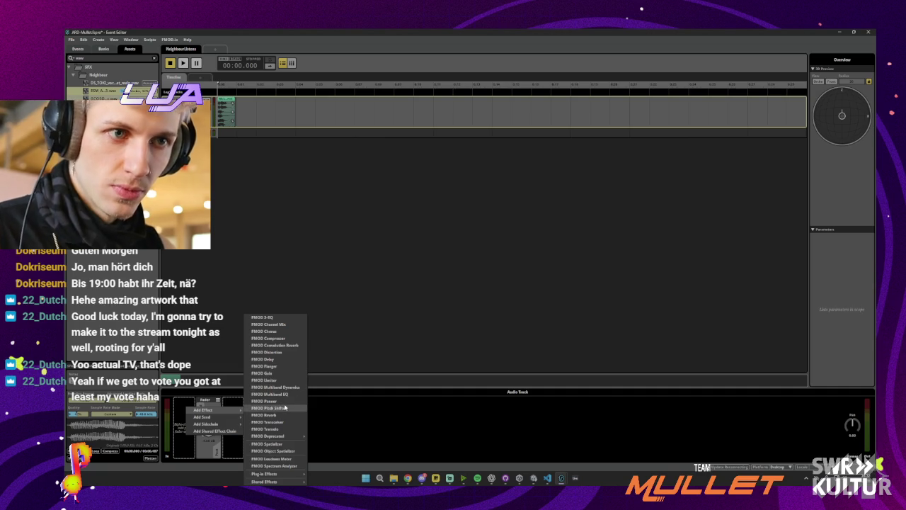
click(281, 415)
click(350, 401)
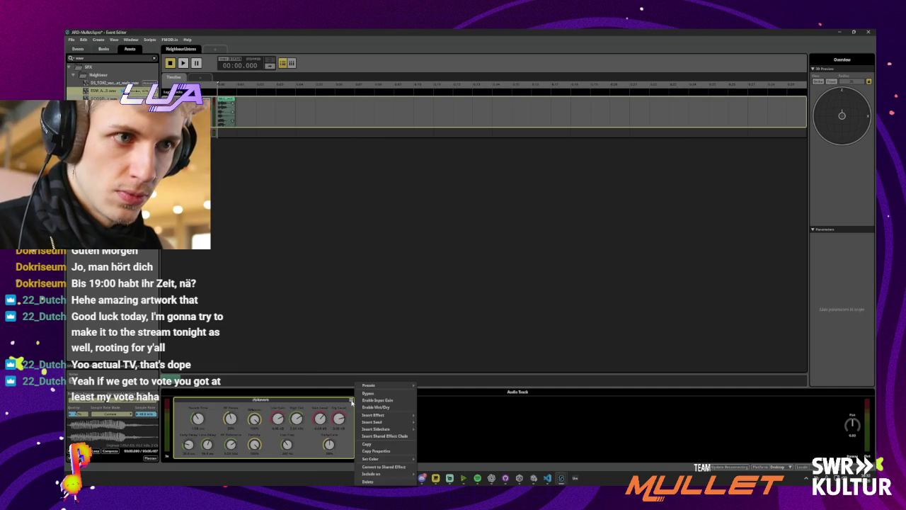
mouse_move(390, 385)
click(434, 348)
key(space)
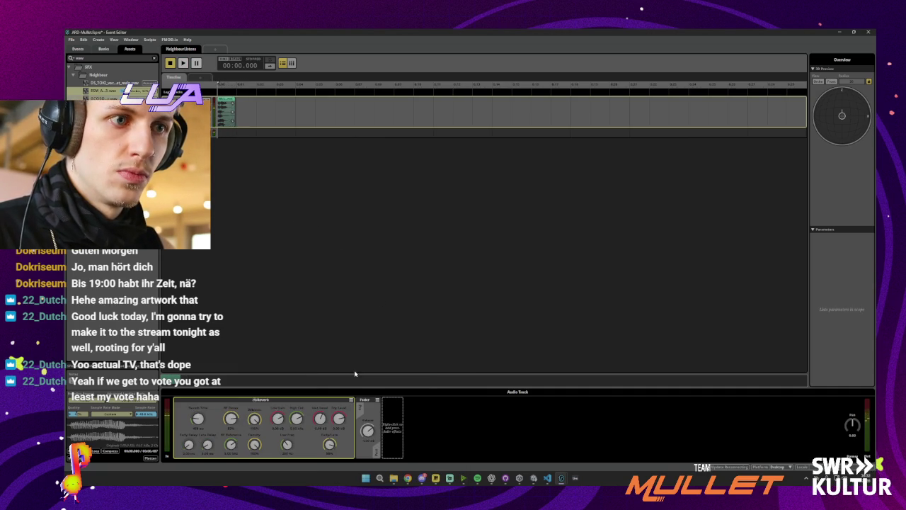
- Insert an FMOD 3-EQ effect after the fader and play the event to hear both effects
click(287, 218)
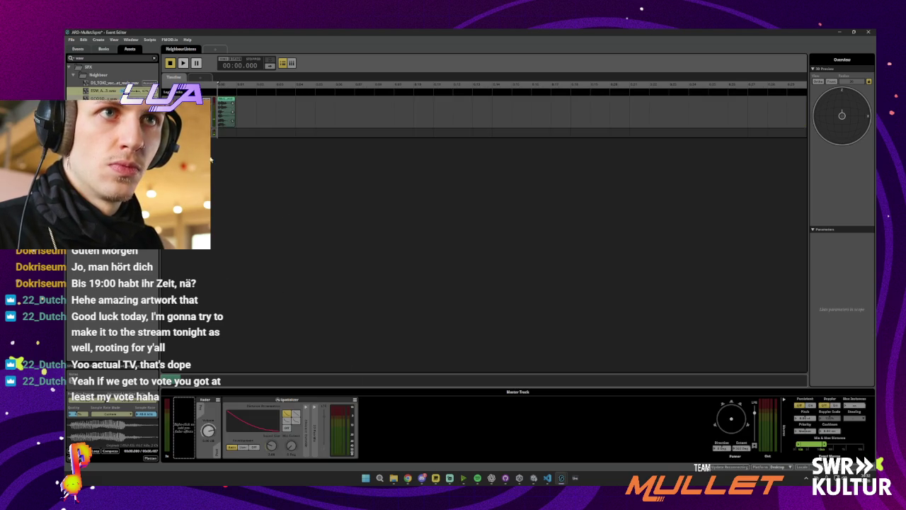
click(240, 117)
right_click(395, 420)
mouse_move(411, 422)
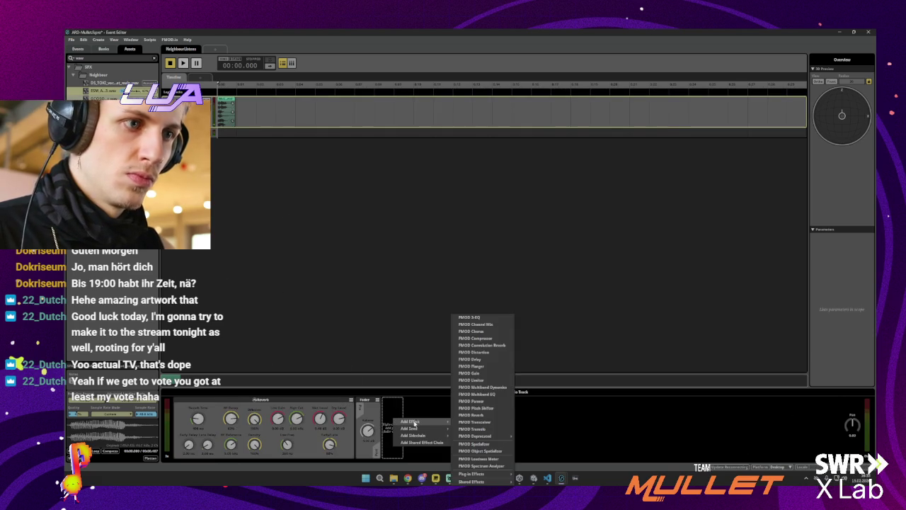
click(470, 317)
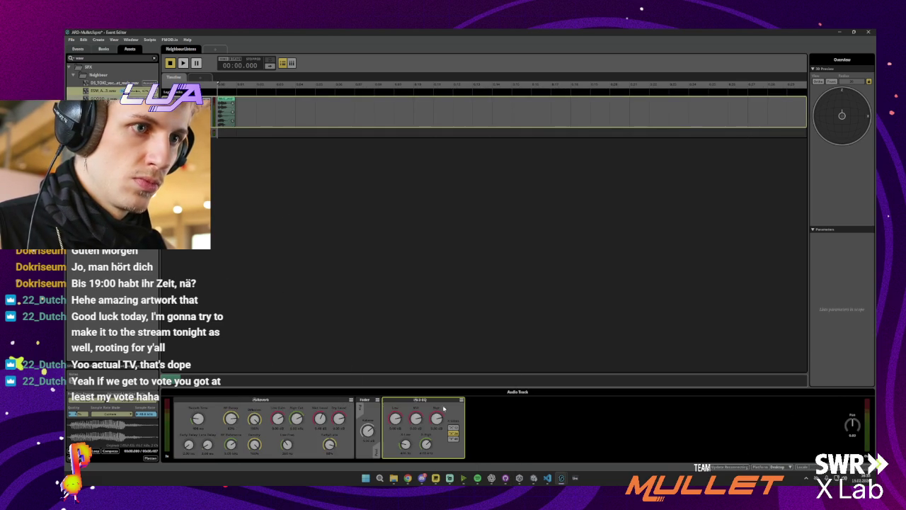
key(space)
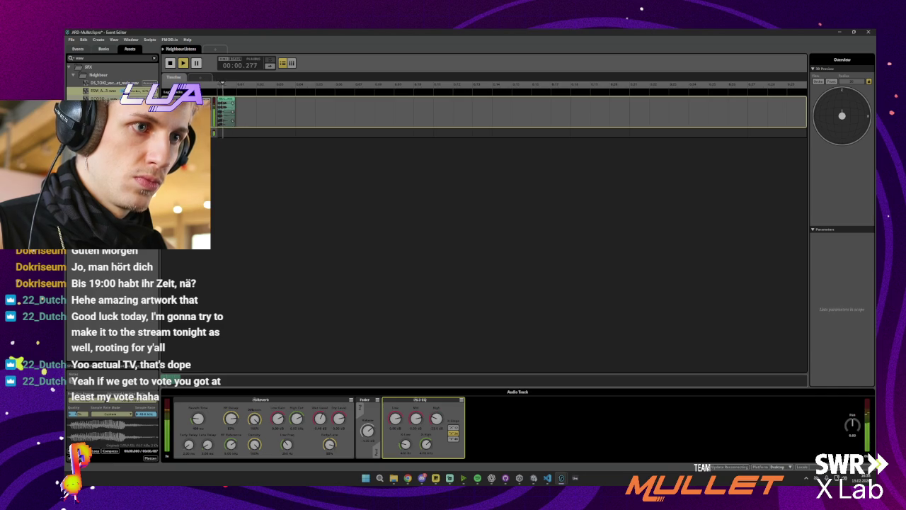
key(space)
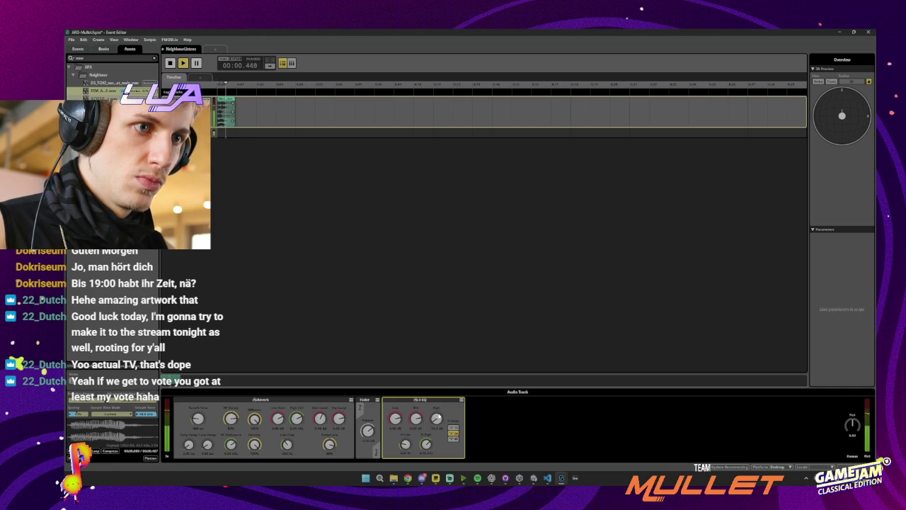
key(space)
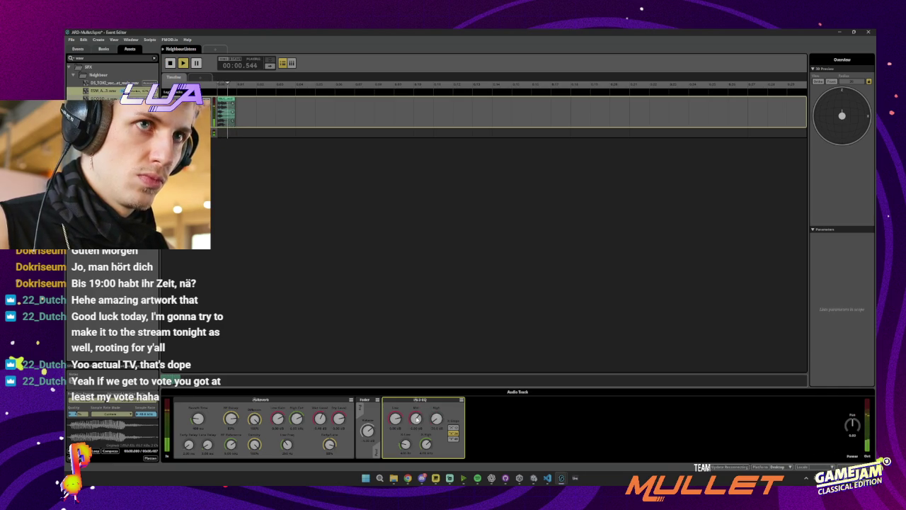
click(290, 288)
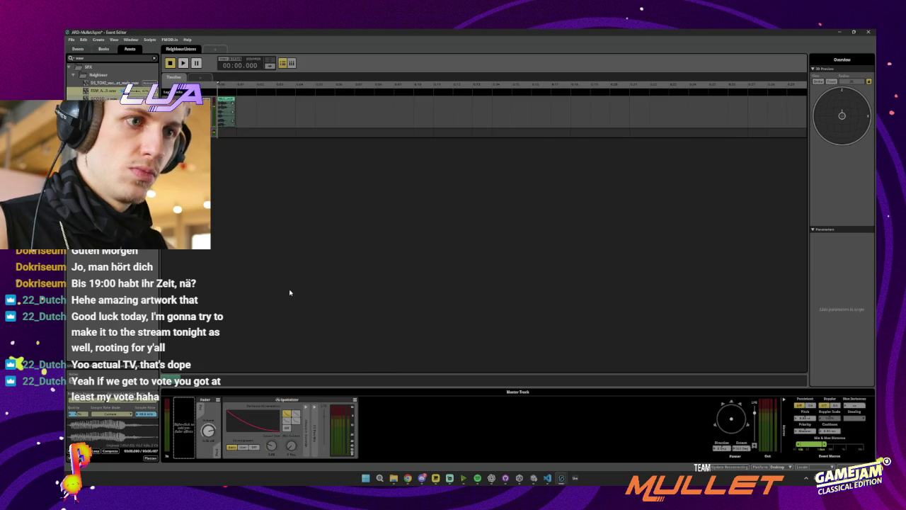
- Add a Random modulator to the multi instrument's pitch and play the event to hear it
click(304, 113)
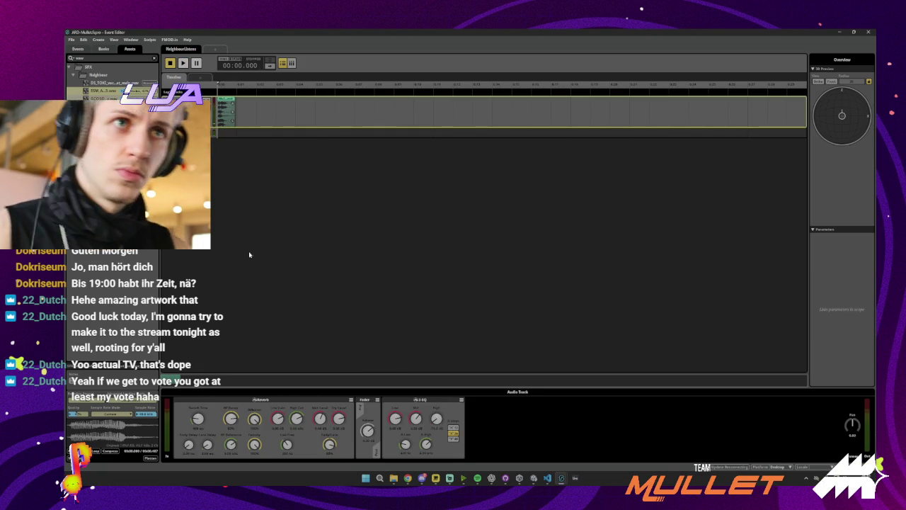
click(240, 210)
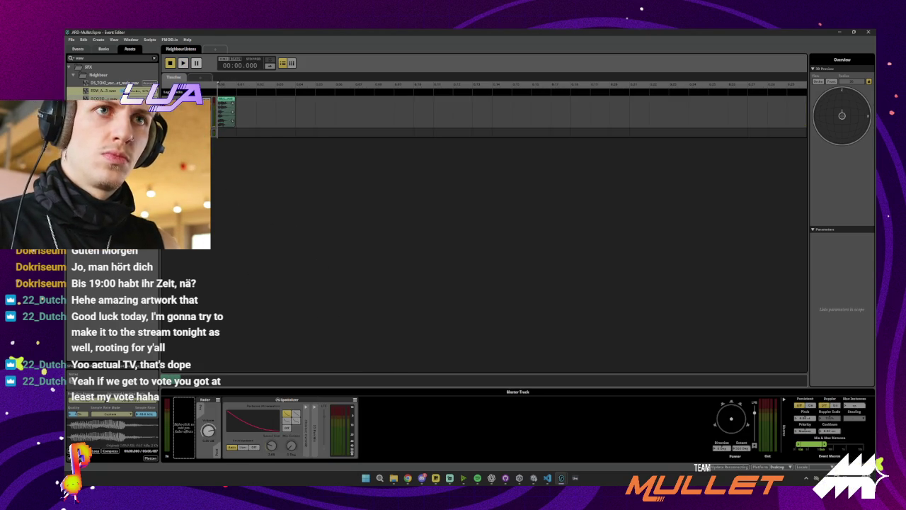
click(225, 110)
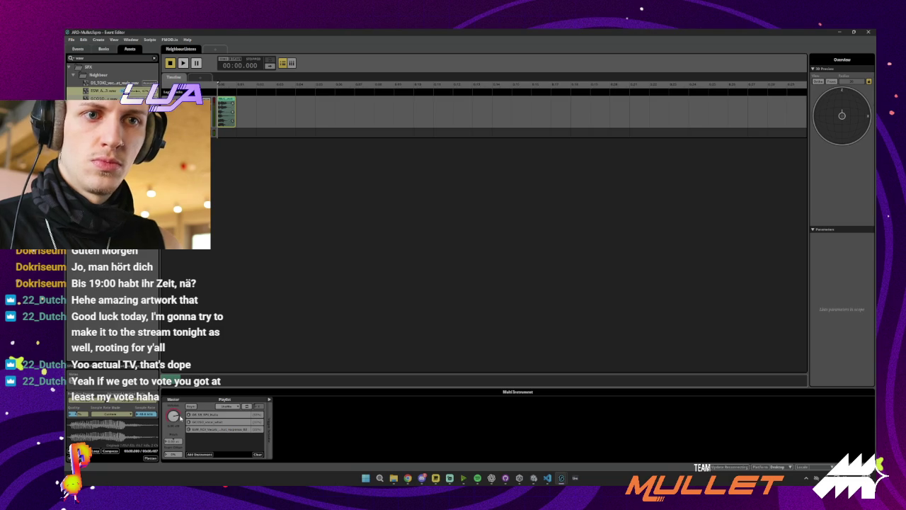
right_click(177, 441)
mouse_move(206, 444)
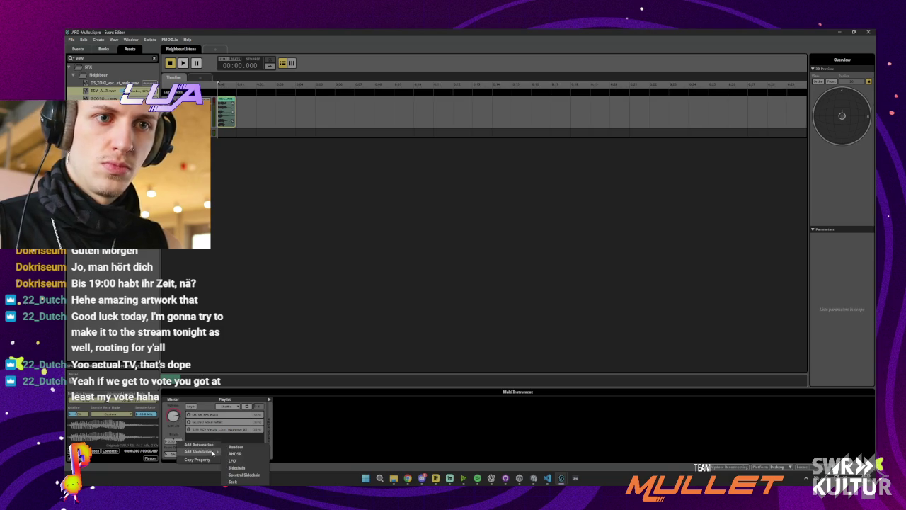
click(244, 450)
key(space)
key(space)
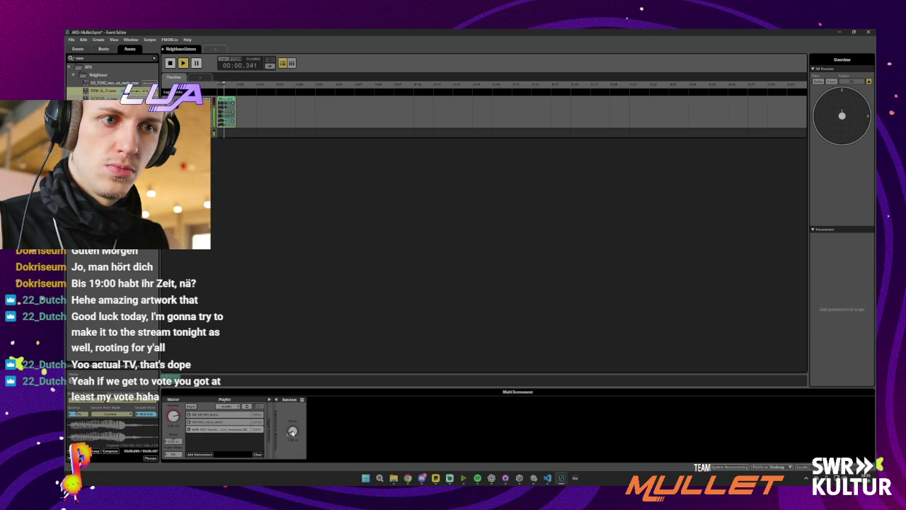
key(space)
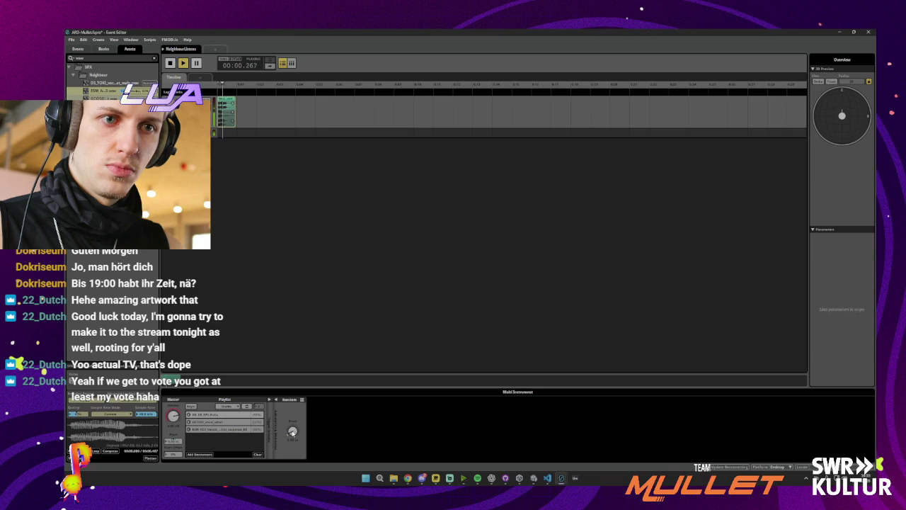
- Audition each of the three sounds in the multi instrument's playlist
click(205, 414)
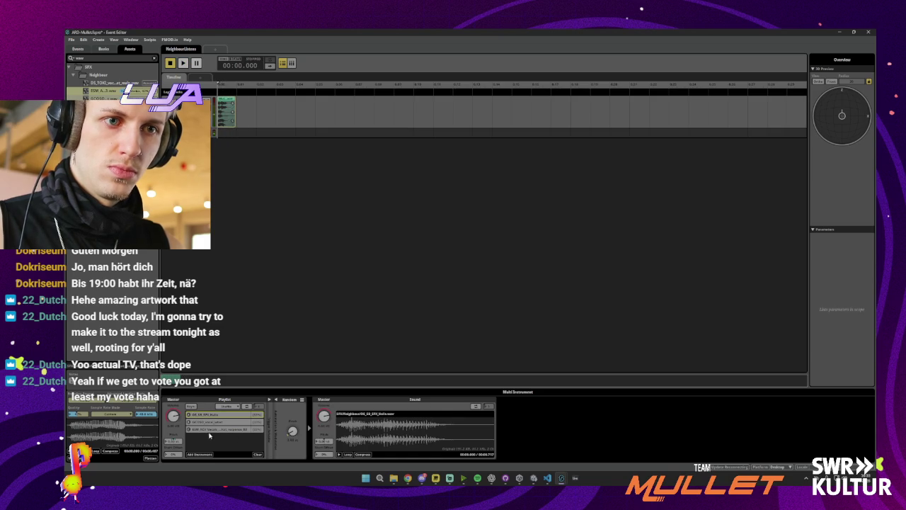
click(205, 421)
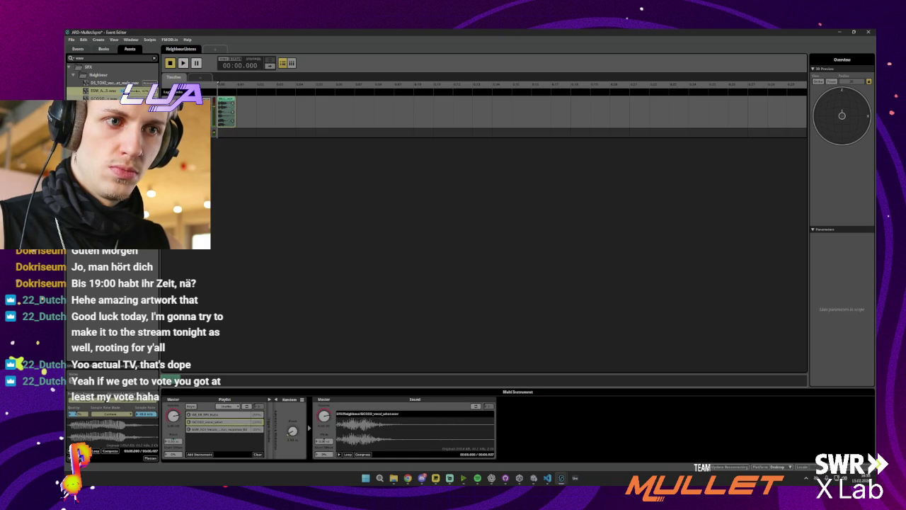
key(space)
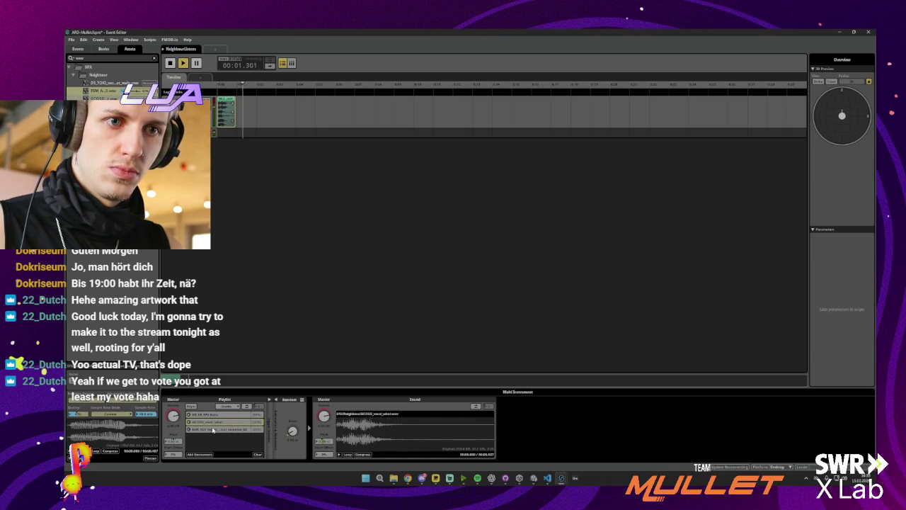
click(206, 429)
key(space)
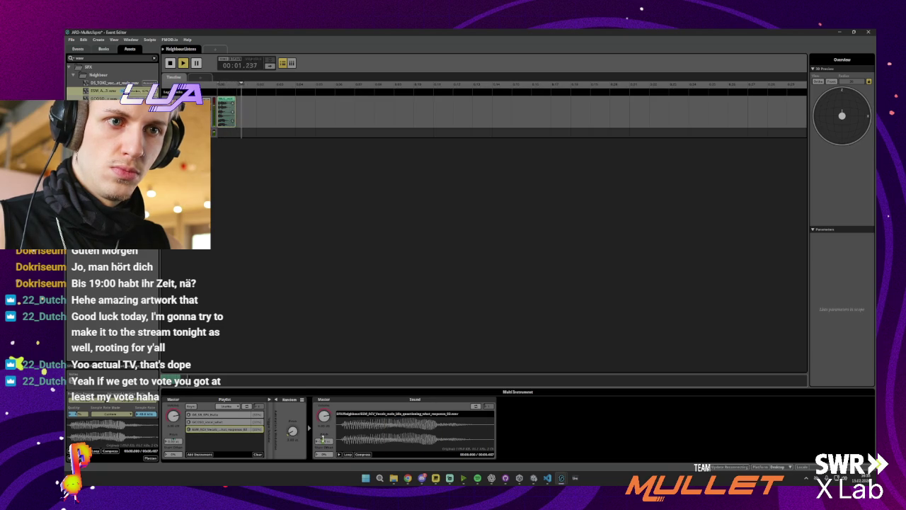
key(space)
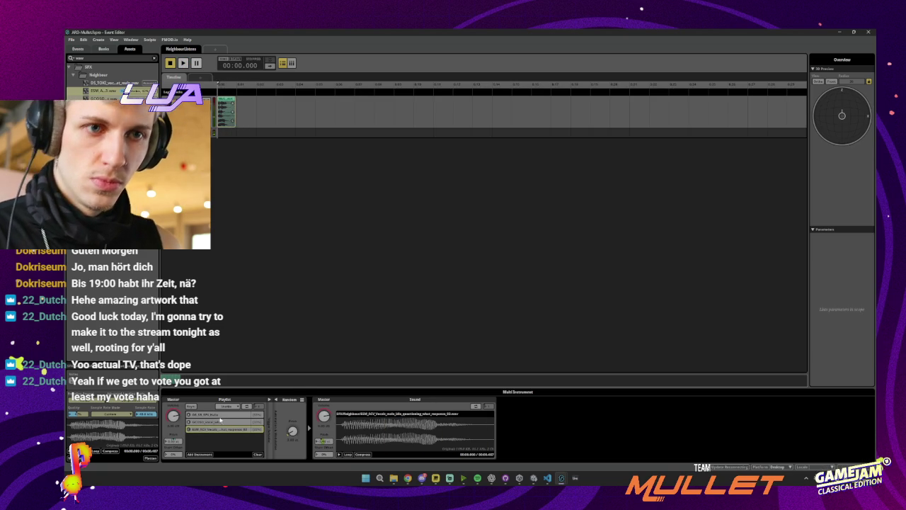
- Review the audio track's effects, show the events list, and minimize the event editor
click(258, 111)
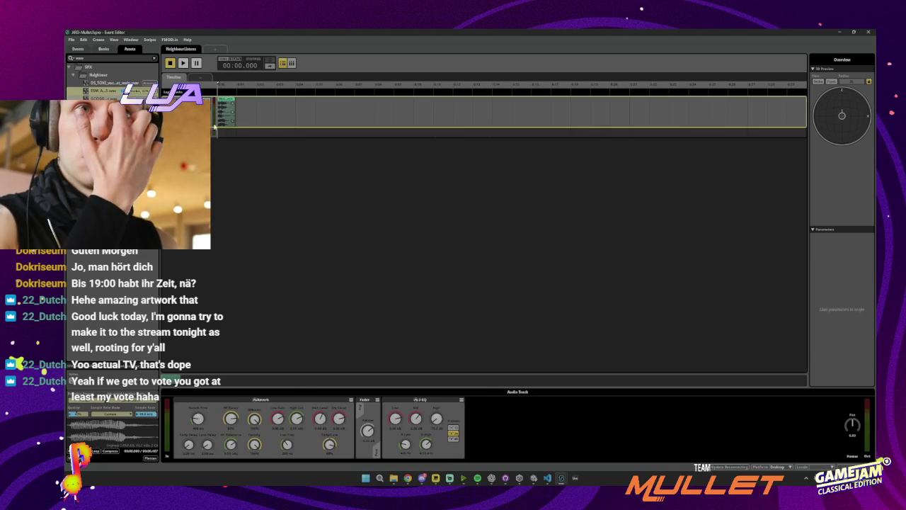
click(78, 49)
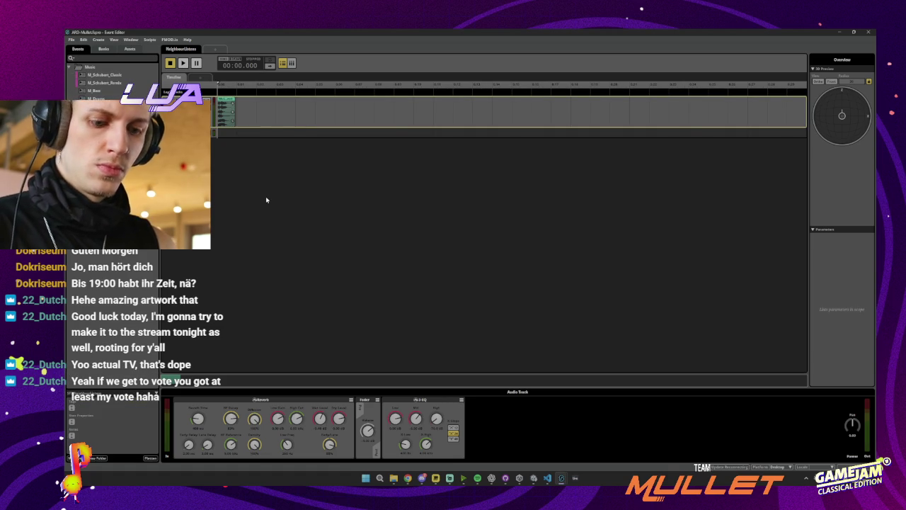
click(335, 280)
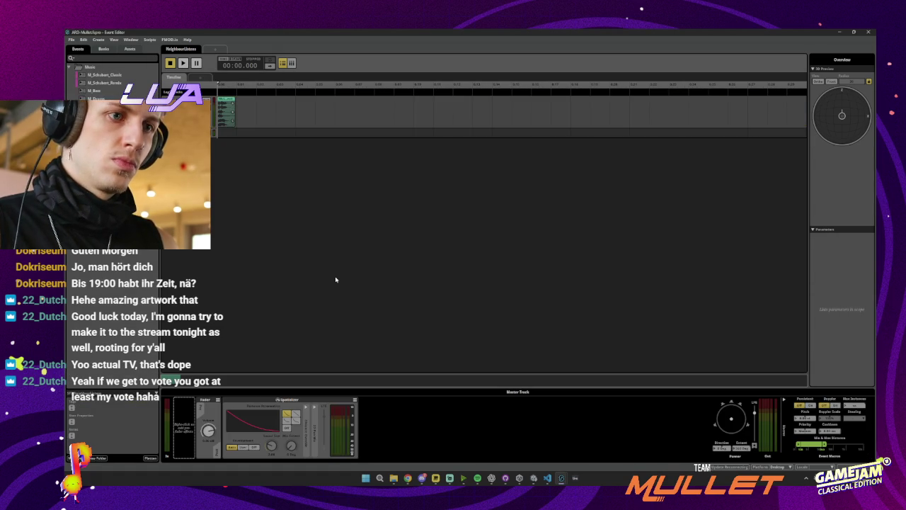
click(841, 32)
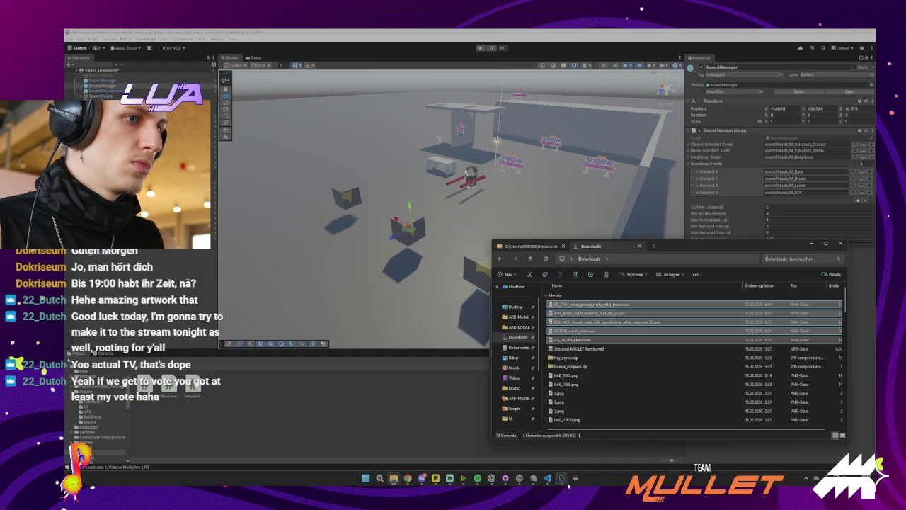
- Widen the event's min and max distance range in FMOD Studio and save the project
mouse_move(561, 478)
click(584, 452)
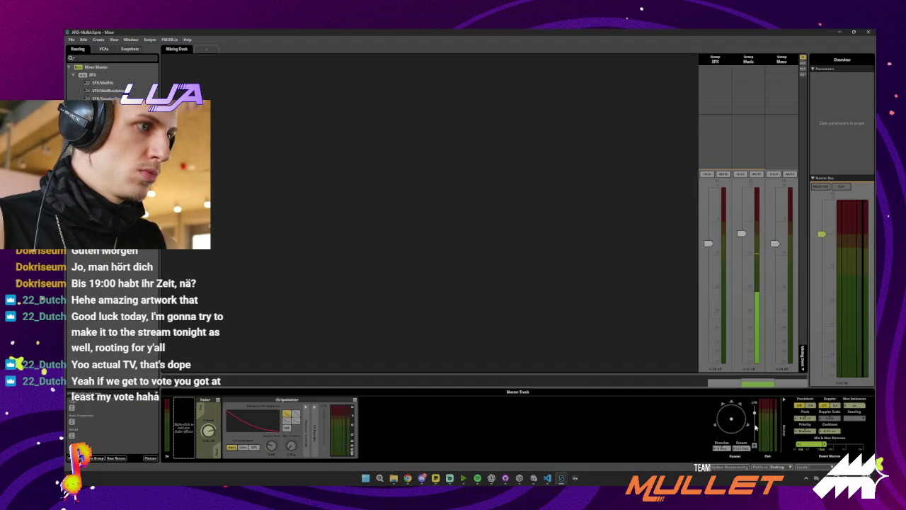
drag(823, 446, 836, 445)
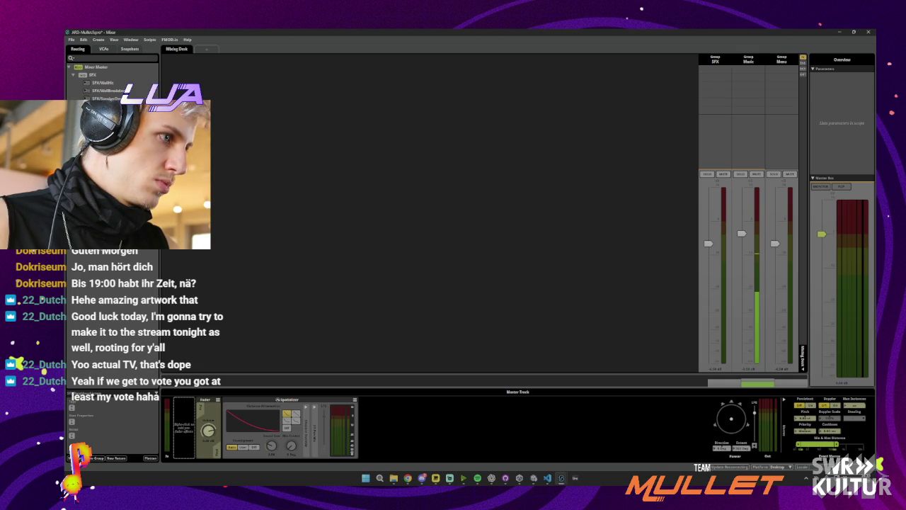
key(ctrl+s)
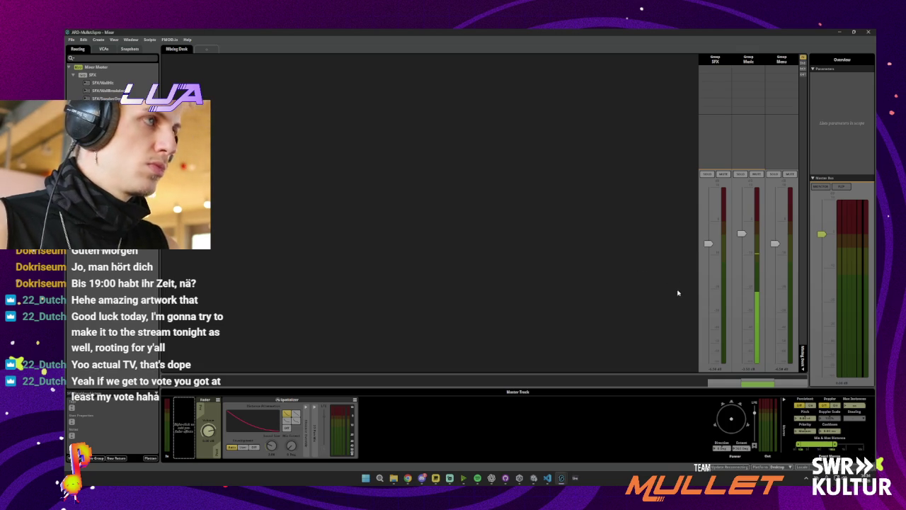
click(832, 445)
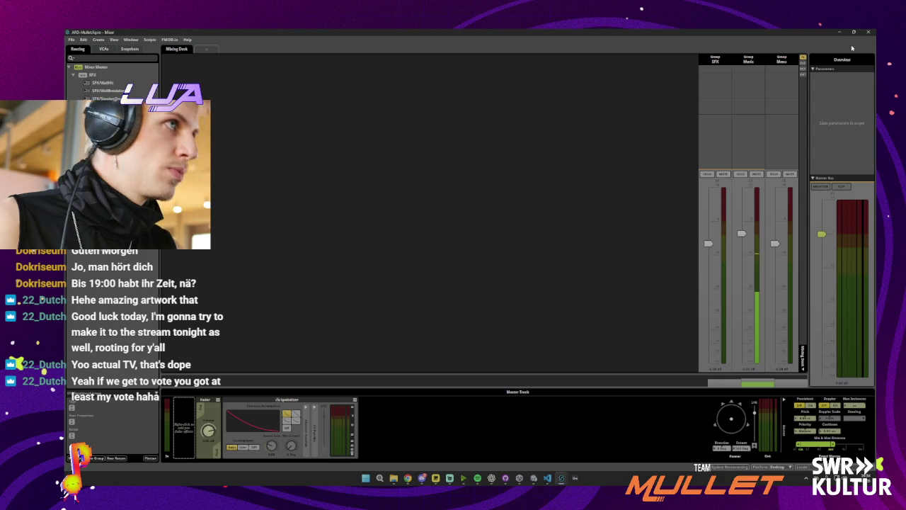
- Minimize FMOD Studio and return to SoundManager.cs in Visual Studio Code
click(839, 32)
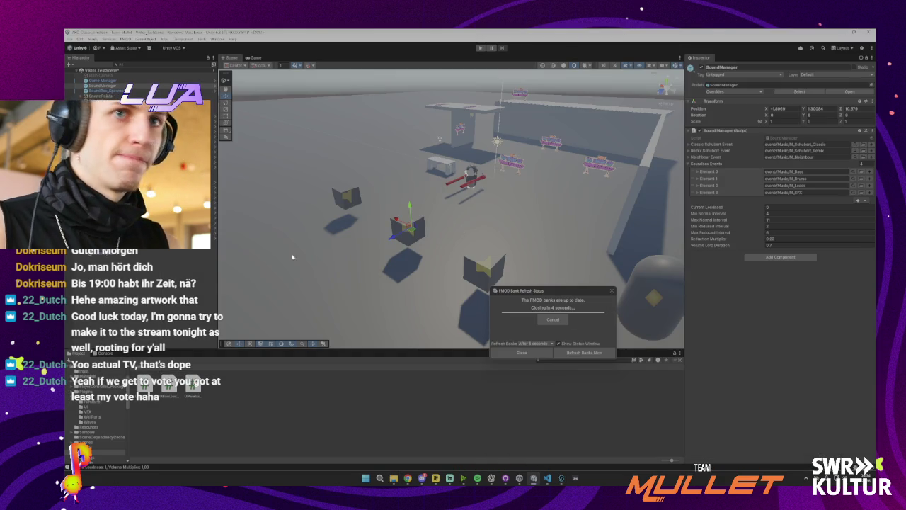
mouse_move(548, 478)
click(548, 451)
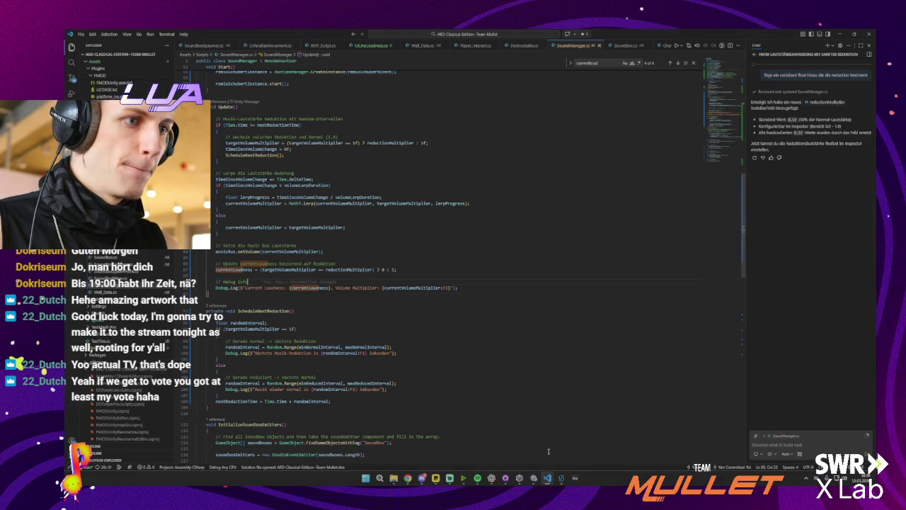
- Add the neighbour-sound comment after ScheduleNextReduction() and accept the suggested neighbourEvent if block
scroll(252, 283, up, 3)
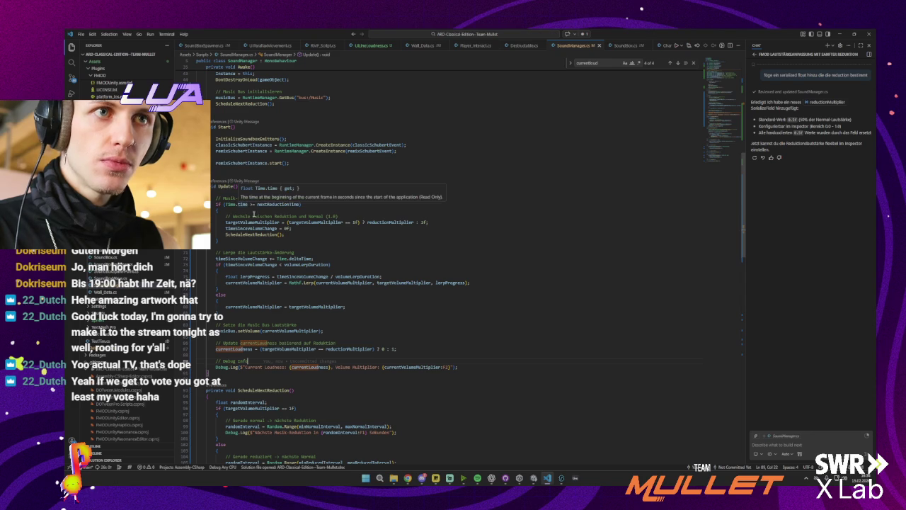
click(262, 211)
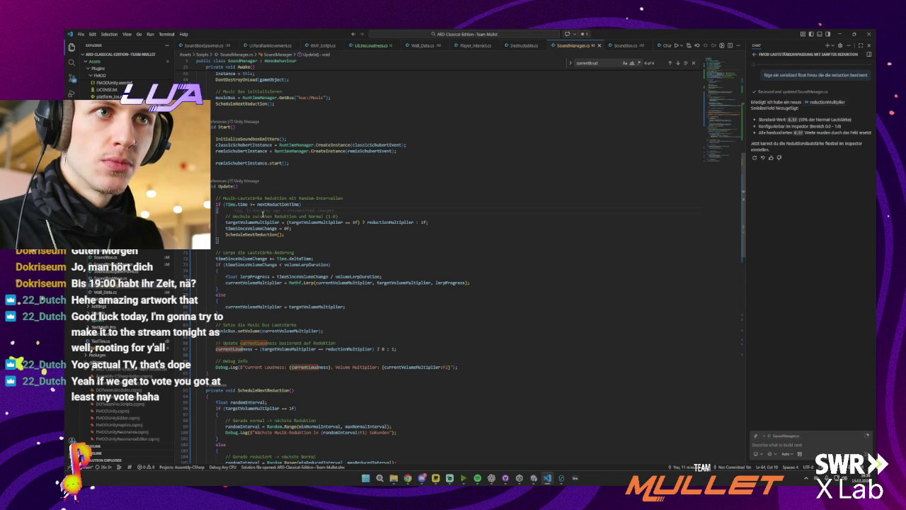
click(318, 229)
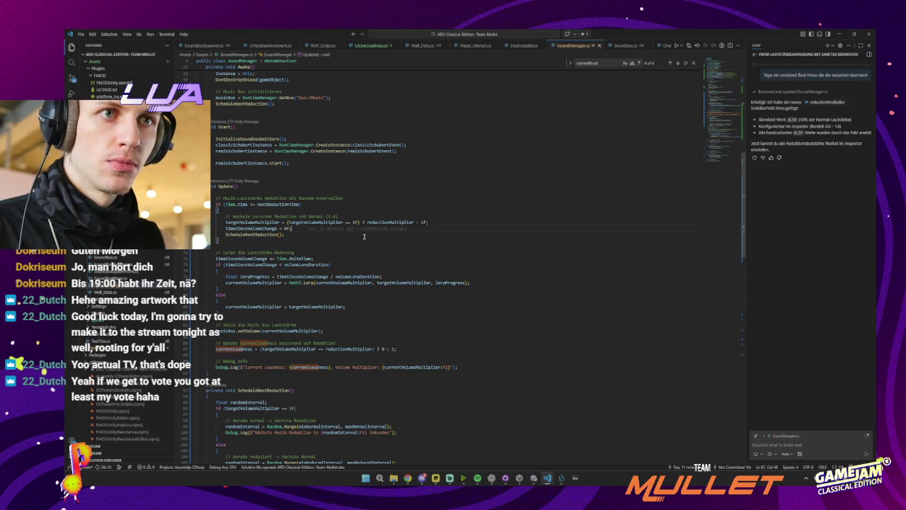
click(340, 234)
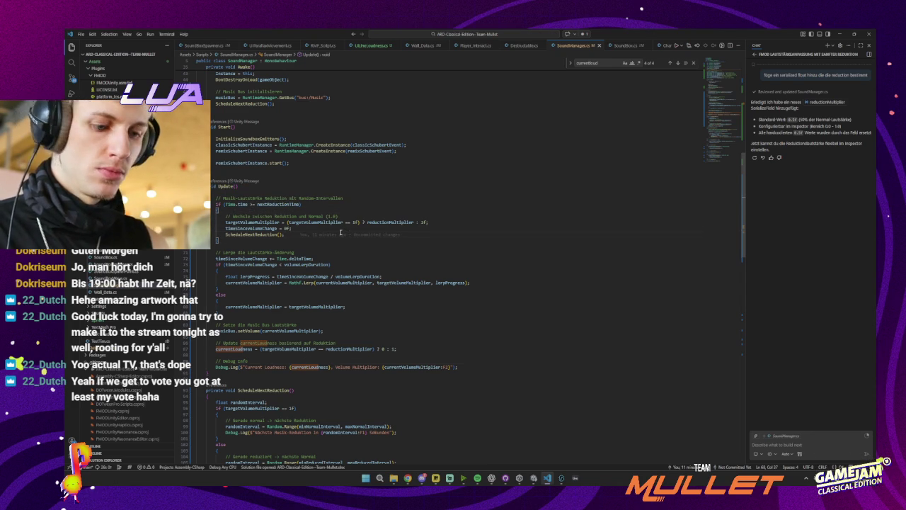
key(Return)
key(Return)
text(// Play)
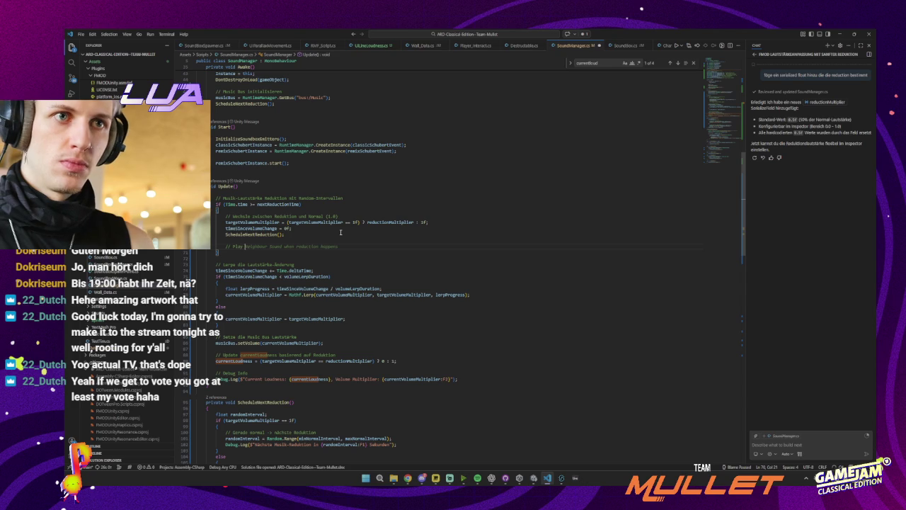
text(ghb)
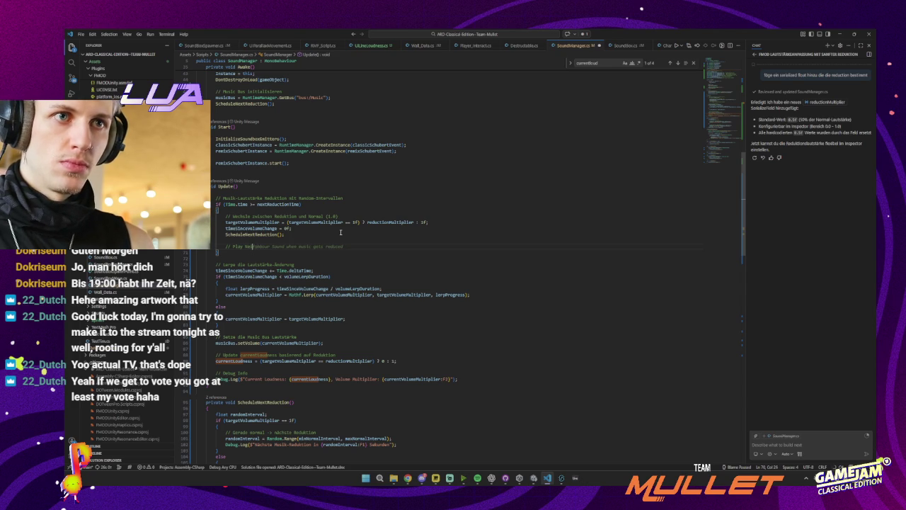
key(Return)
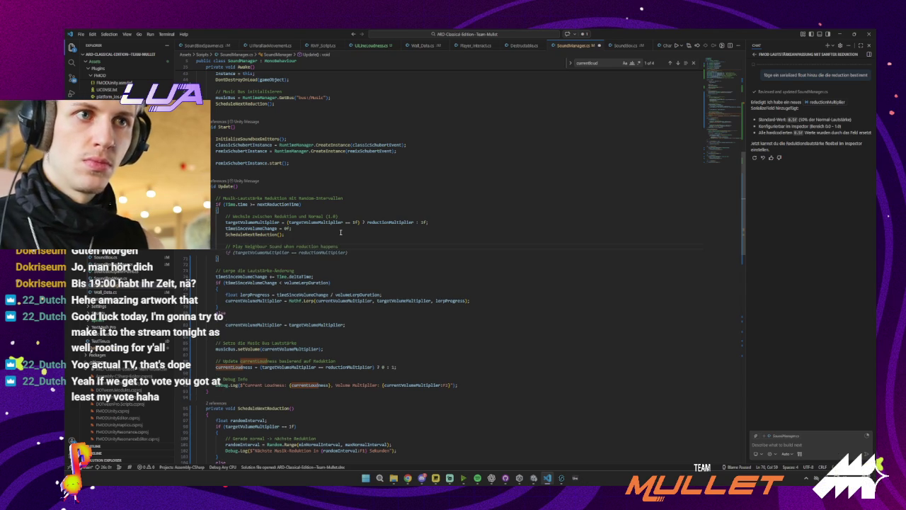
key(BackSpace)
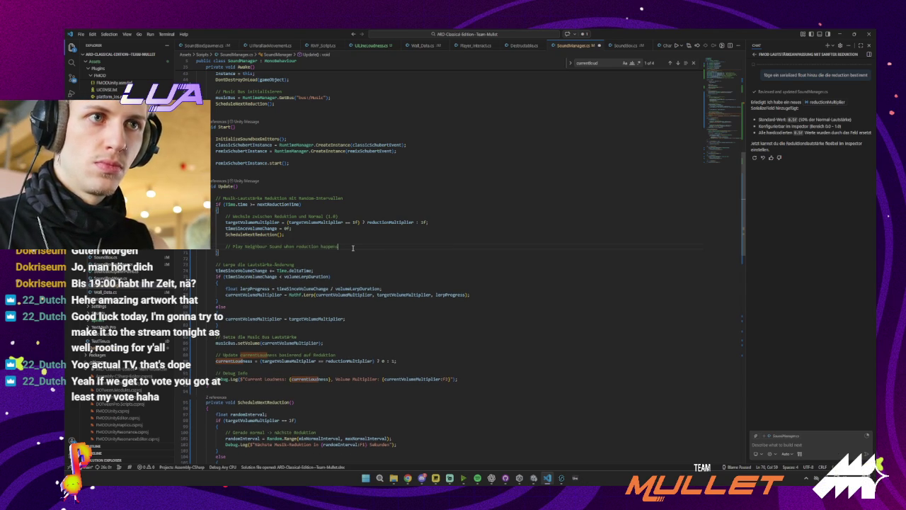
key(Tab)
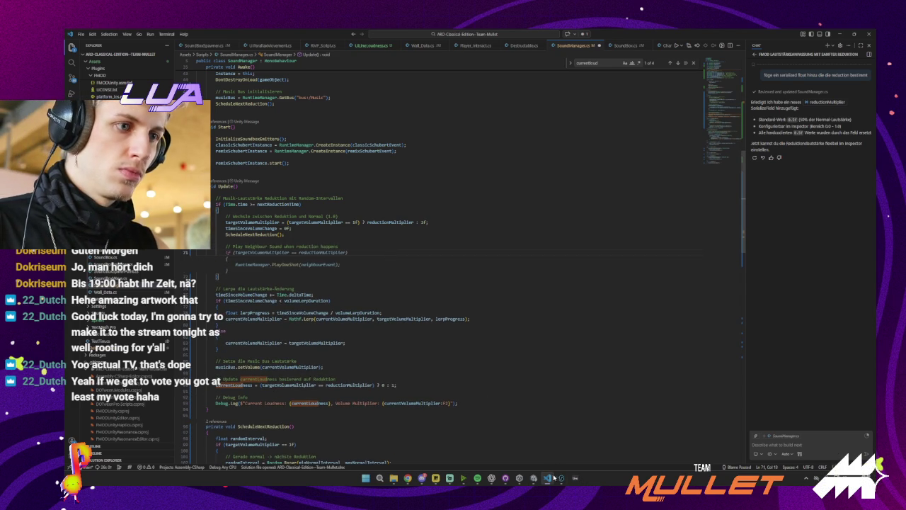
- Switch to FMOD Studio to look up the neighbour event
mouse_move(548, 475)
click(552, 451)
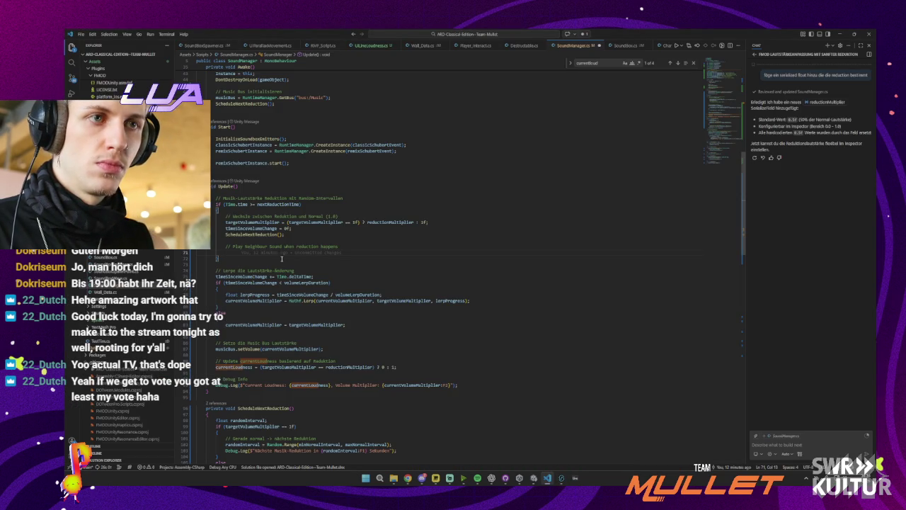
scroll(335, 259, up, 1)
scroll(335, 259, up, 12)
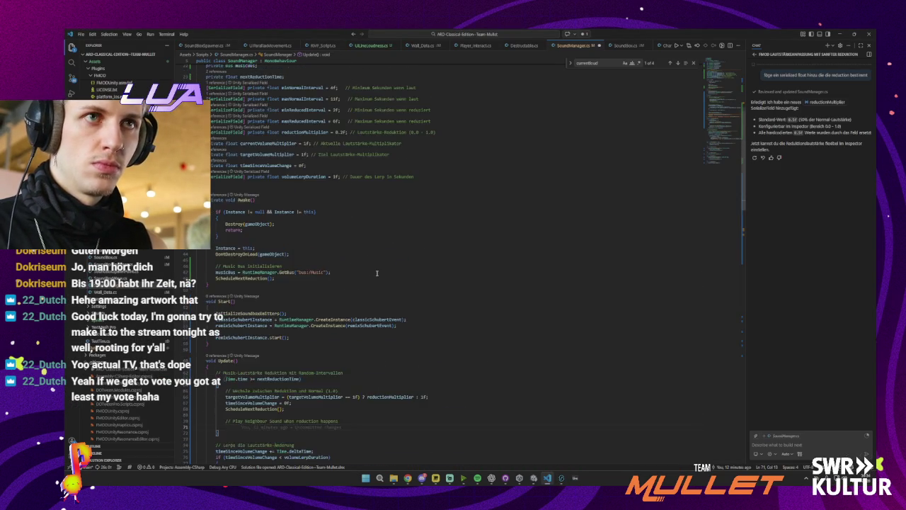
- Duplicate the classicSchubertEvent declaration as neighbourListensEvent, alongside neighbourInstance and neighbourListensInstance fields
scroll(340, 219, up, 3)
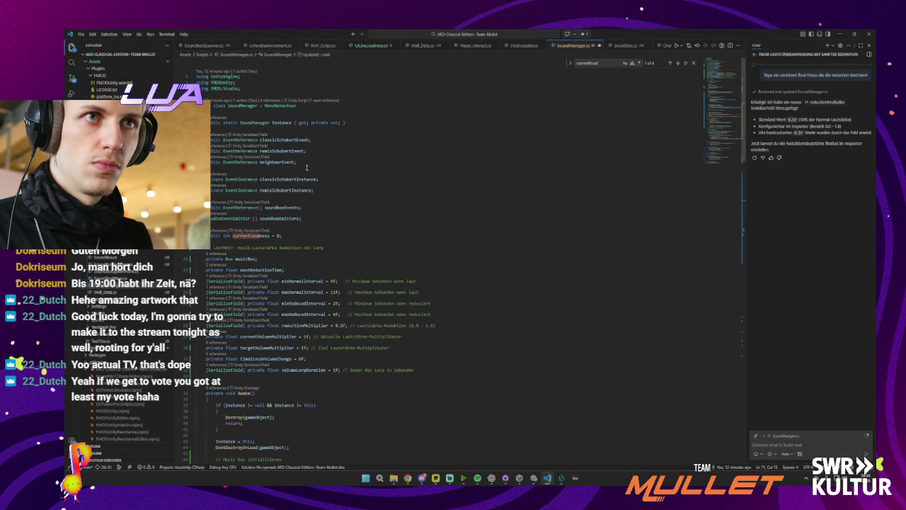
triple_click(323, 139)
key(ctrl+c)
click(287, 167)
key(ctrl+v)
double_click(287, 169)
text(Neigh)
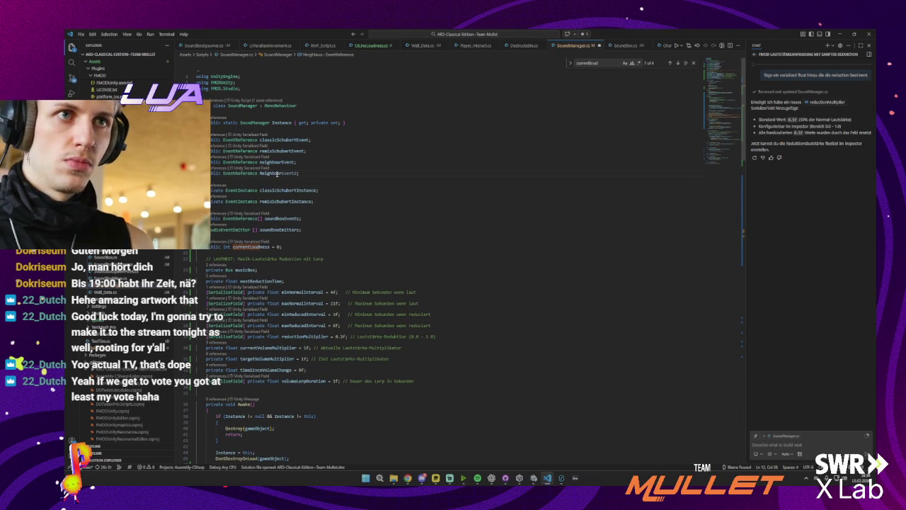
key(BackSpace)
text(n)
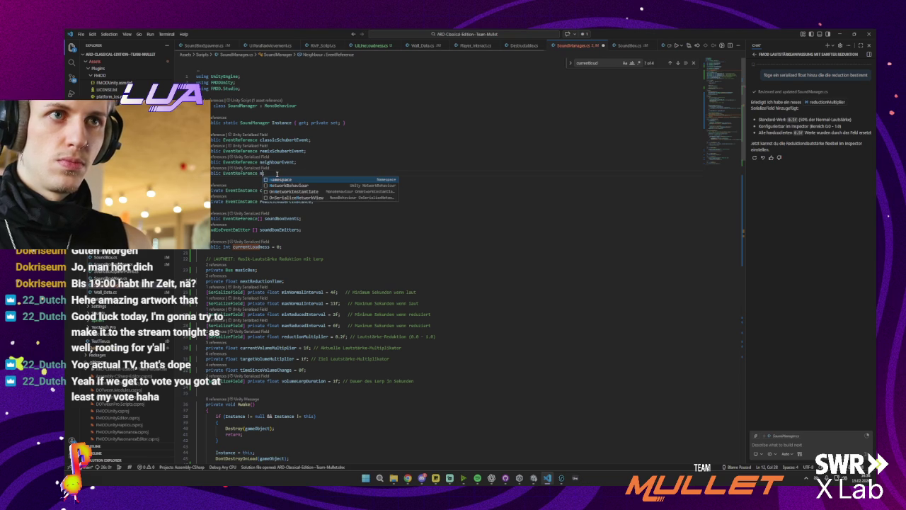
text(eighbourIn)
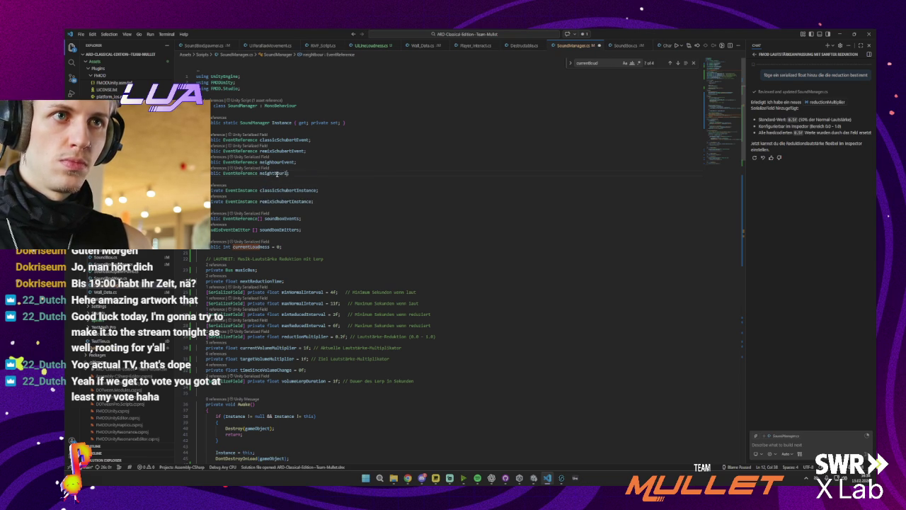
text(tensEvent)
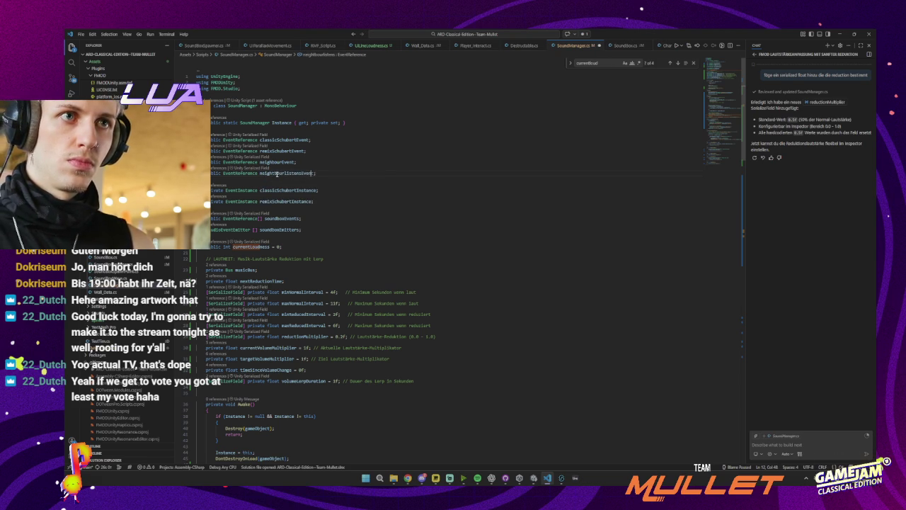
double_click(276, 173)
click(328, 175)
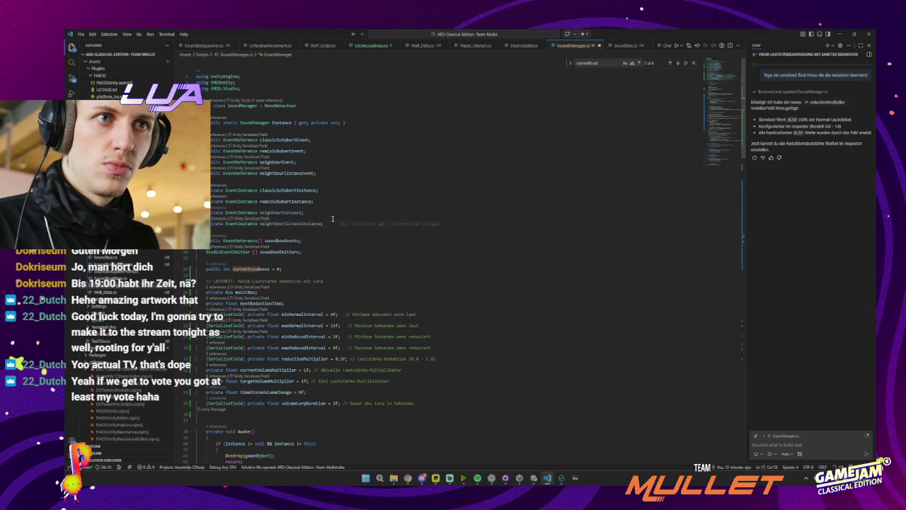
double_click(306, 223)
scroll(297, 240, down, 5)
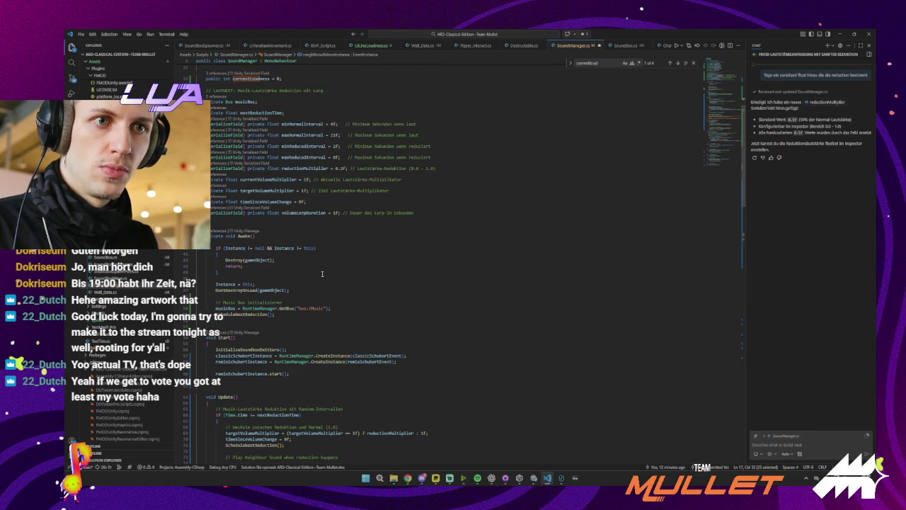
scroll(285, 300, down, 2)
click(385, 288)
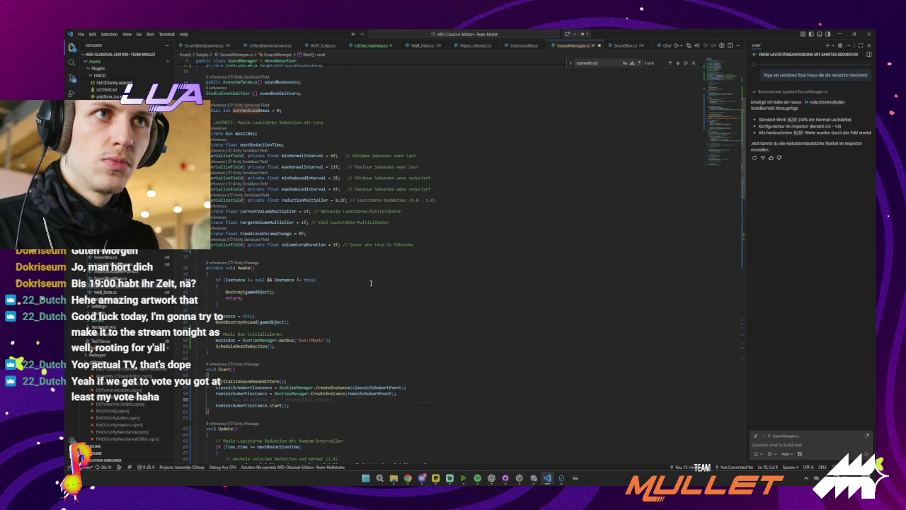
text(neighbourInstance = RuntimeManager.CreateInstance(neighbourEvent);)
scroll(368, 283, down, 1)
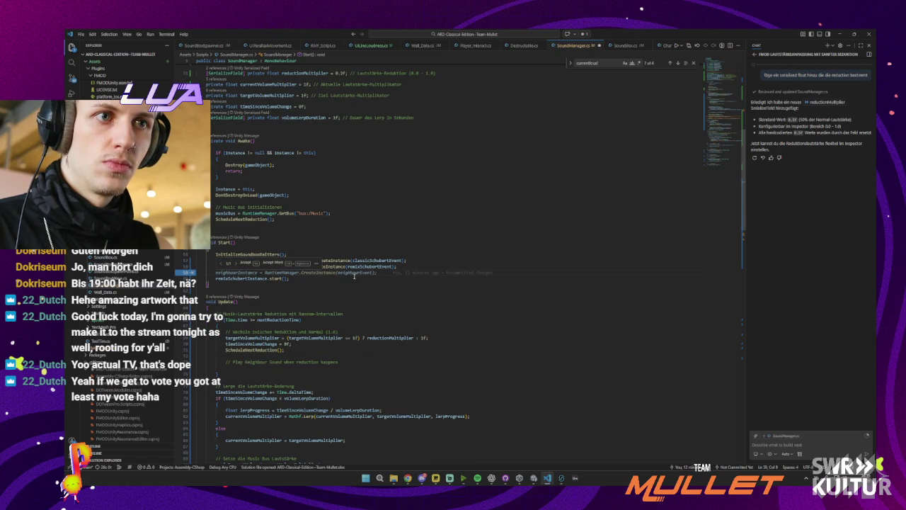
click(353, 278)
scroll(353, 283, down, 3)
scroll(353, 283, down, 3)
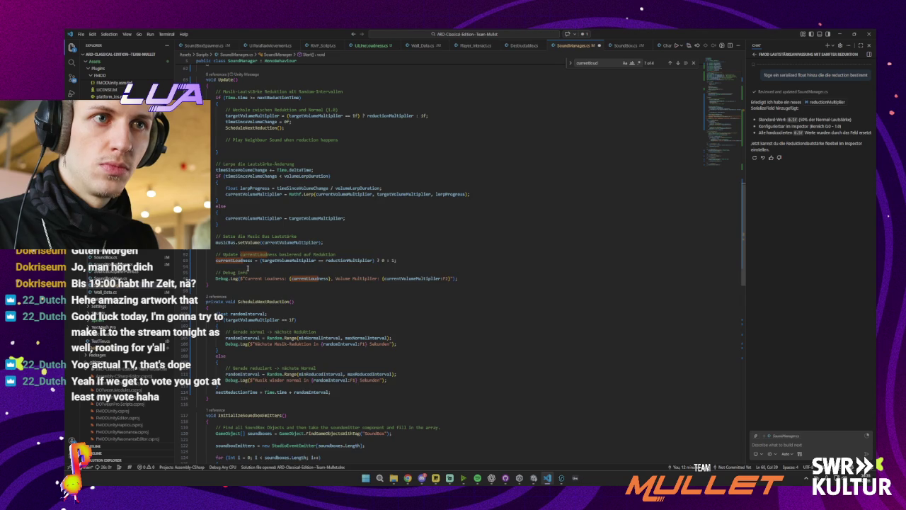
scroll(248, 267, down, 1)
scroll(247, 267, down, 6)
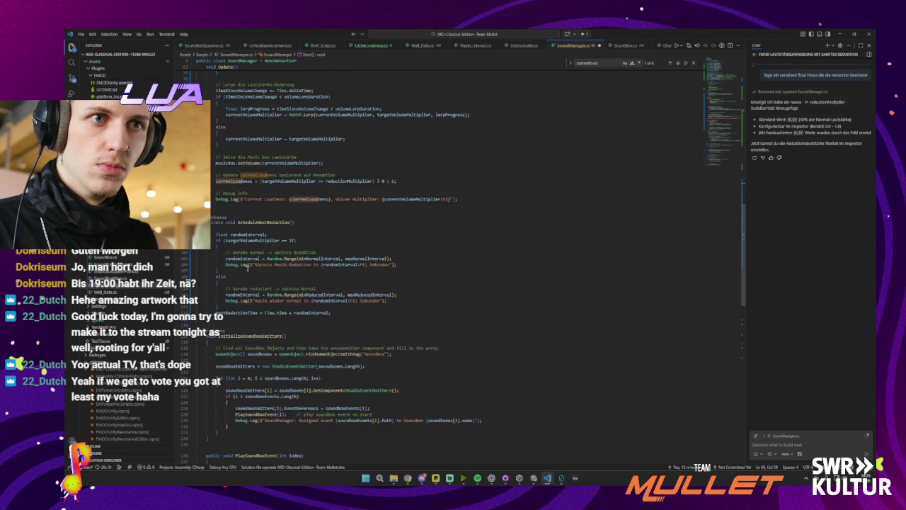
scroll(247, 266, up, 3)
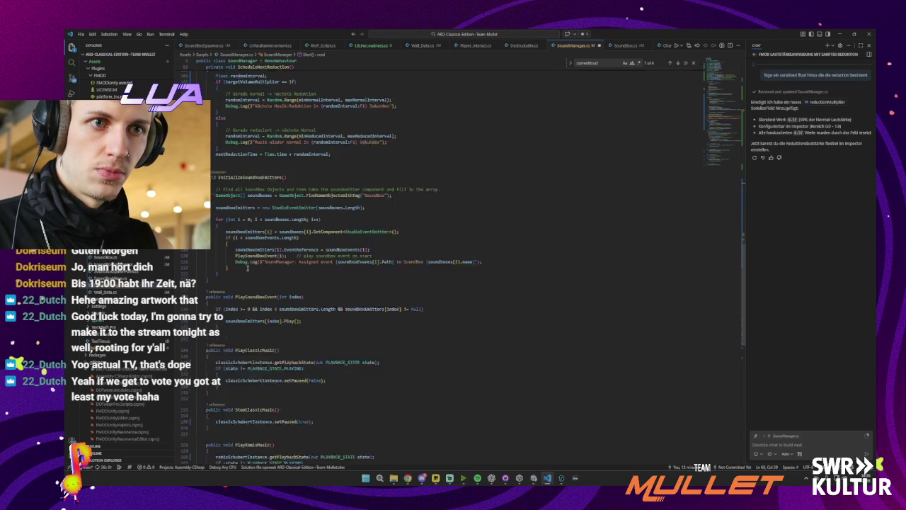
scroll(242, 264, up, 3)
scroll(241, 265, up, 3)
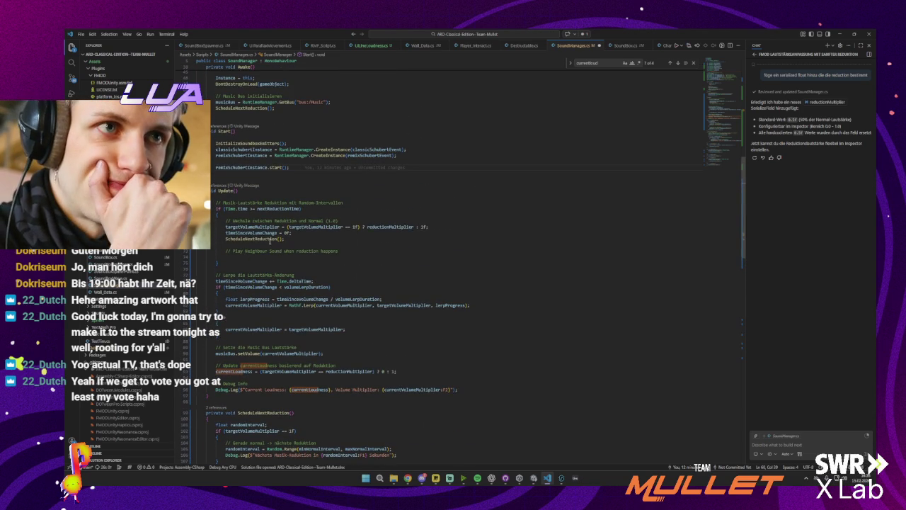
click(279, 238)
scroll(294, 298, down, 3)
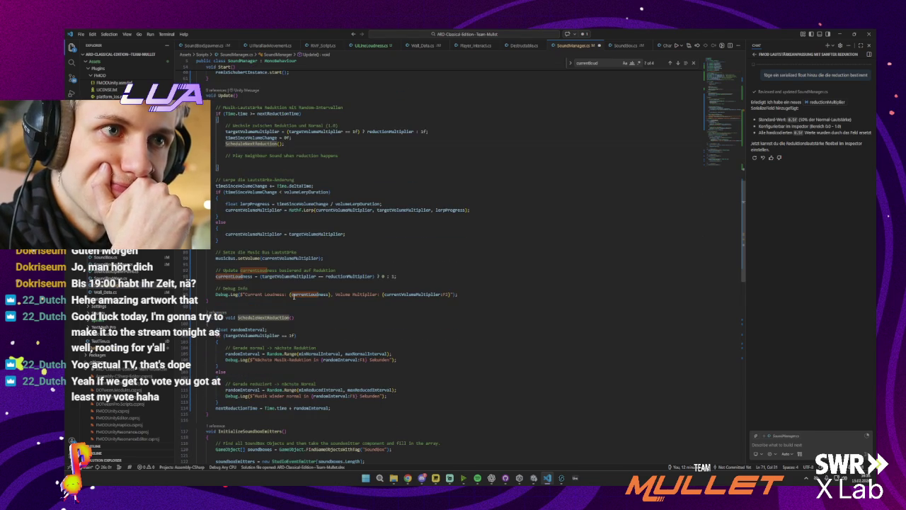
click(269, 284)
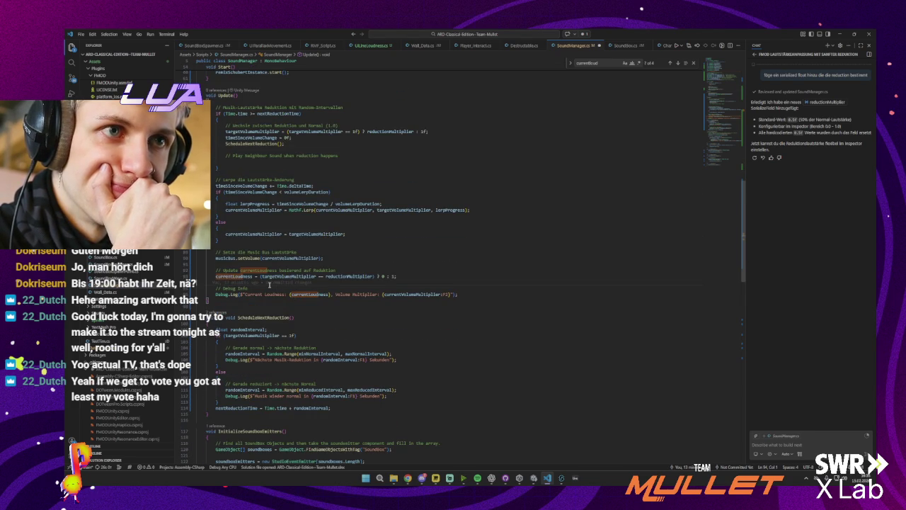
scroll(269, 284, down, 1)
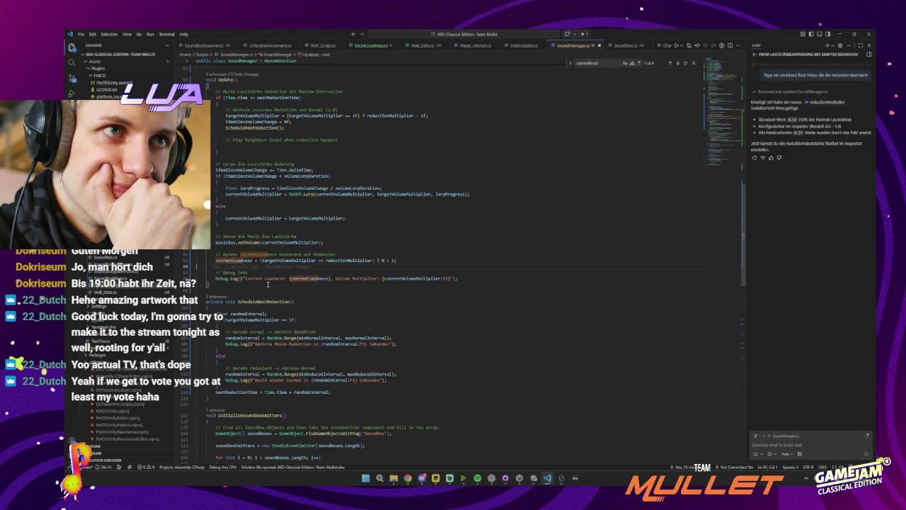
scroll(269, 285, down, 3)
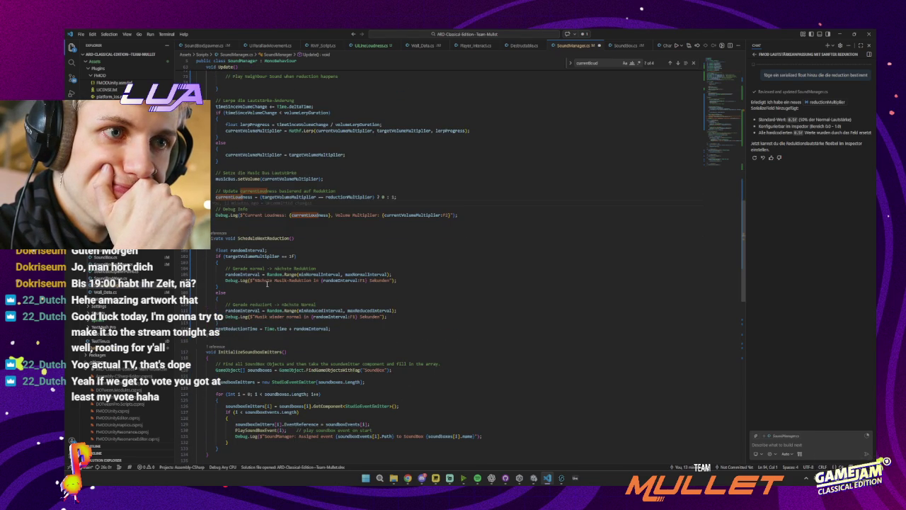
scroll(266, 283, up, 10)
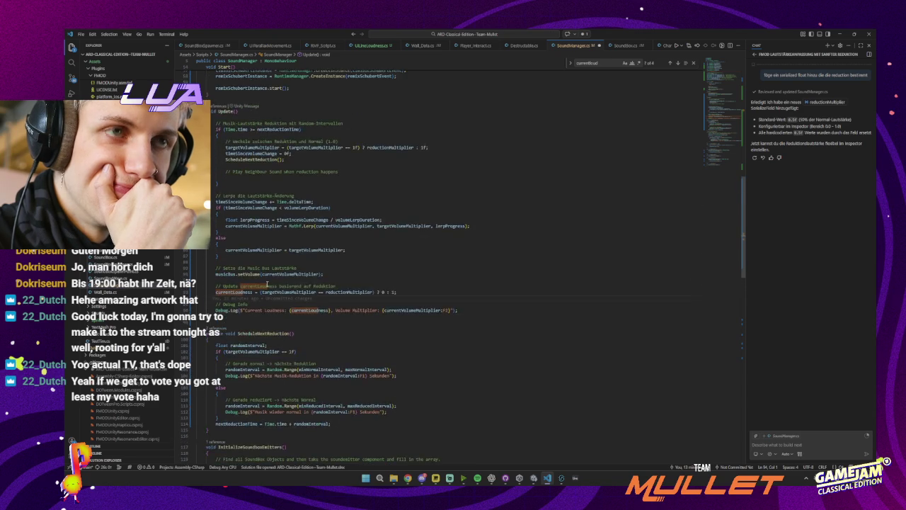
click(312, 263)
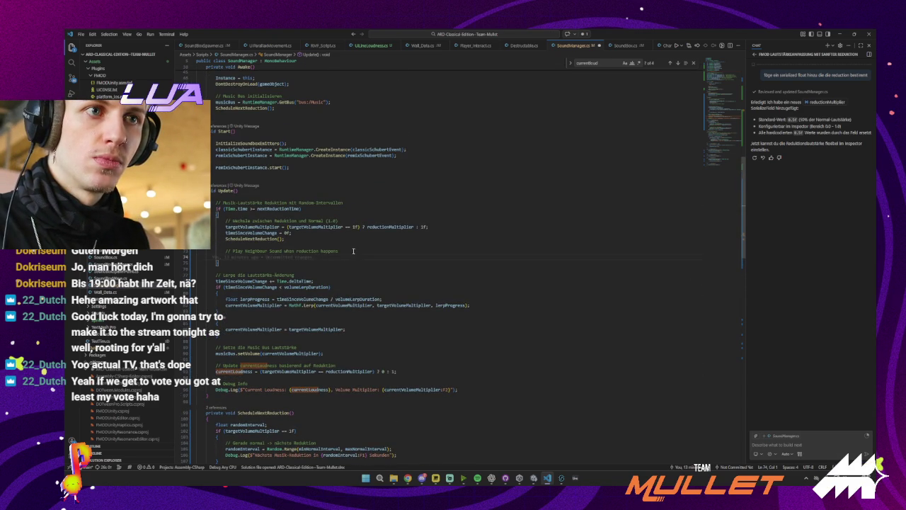
triple_click(353, 251)
key(BackSpace)
key(BackSpace)
key(BackSpace)
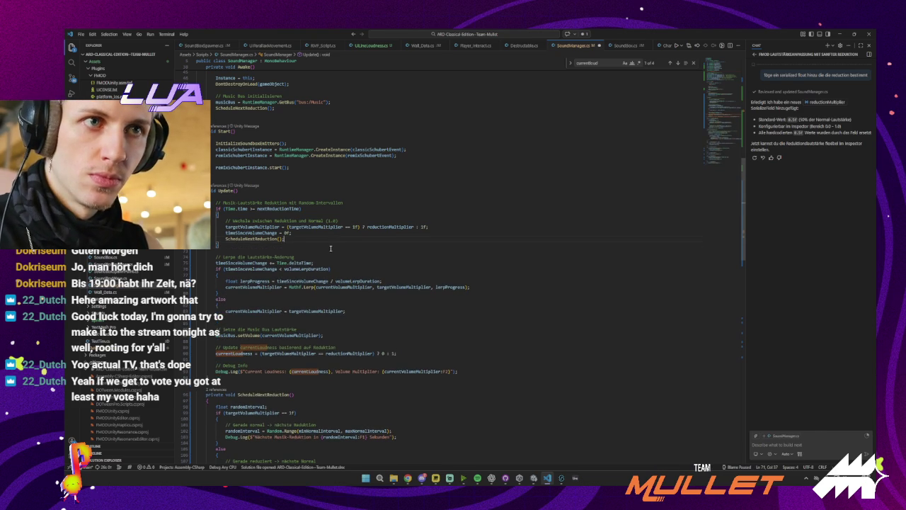
scroll(329, 248, down, 3)
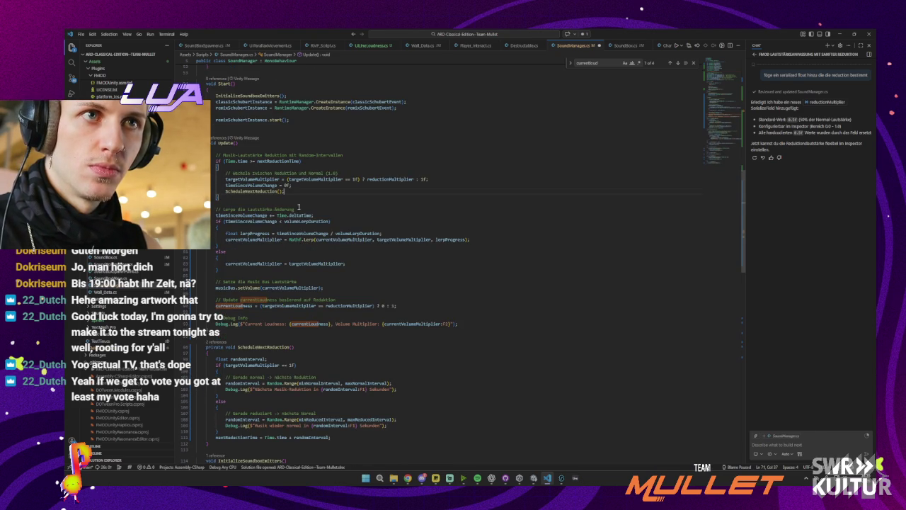
key(ctrl+z)
key(ctrl+z)
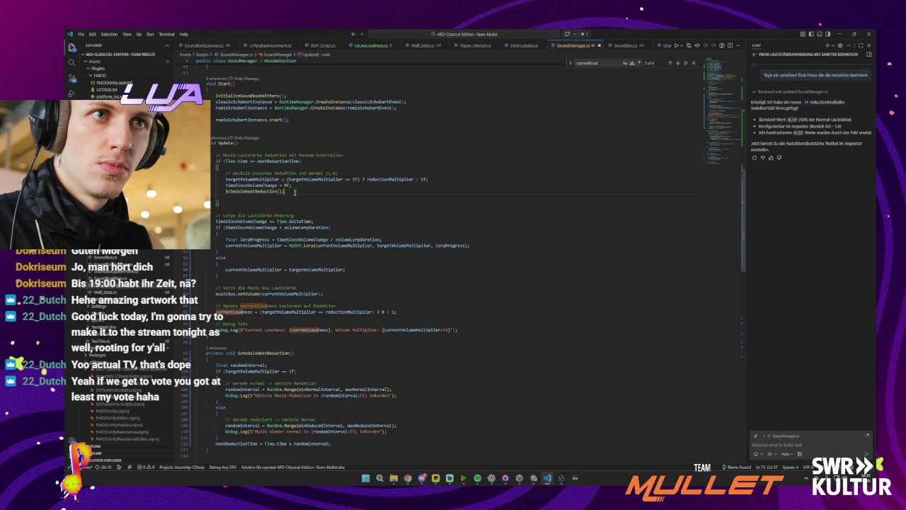
click(348, 209)
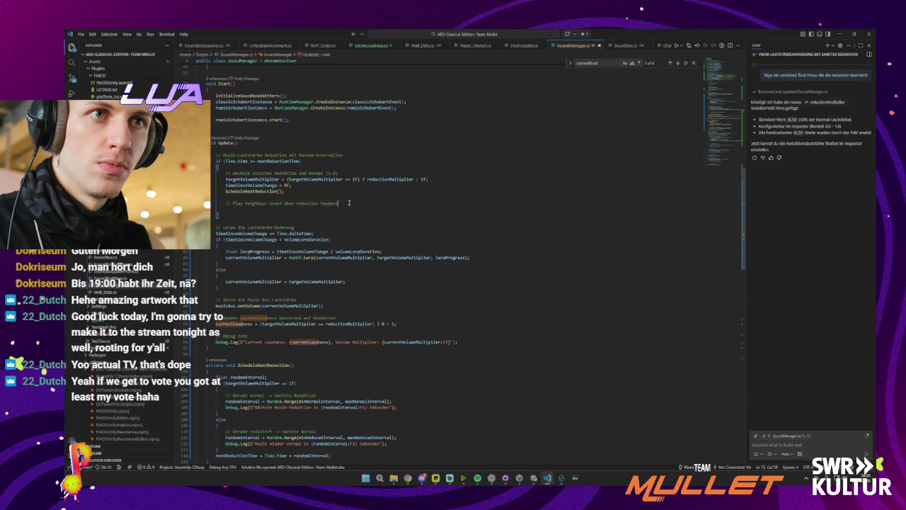
- Undo an unwanted suggestion and enter RuntimeManager.PlayOneShot(neighbourEvent, neighbourInstance) under the comment
key(Tab)
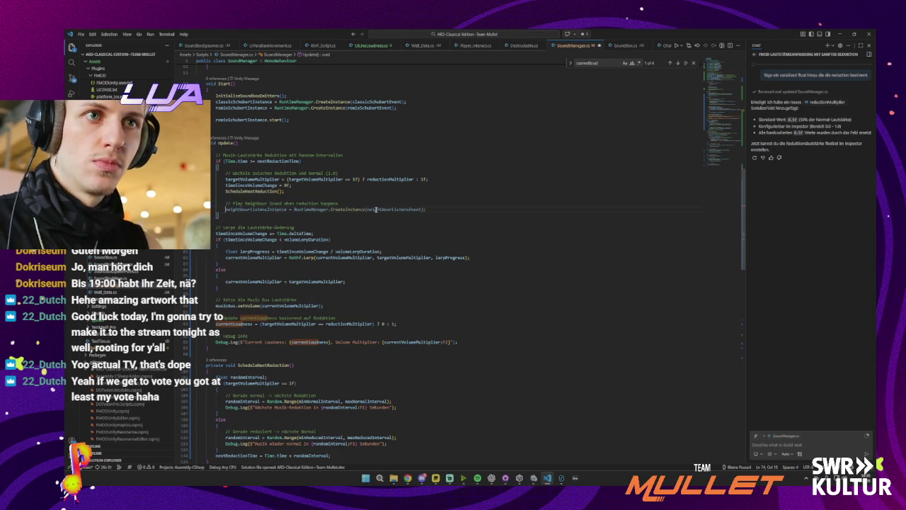
key(ctrl+z)
text(RuntimeManager.)
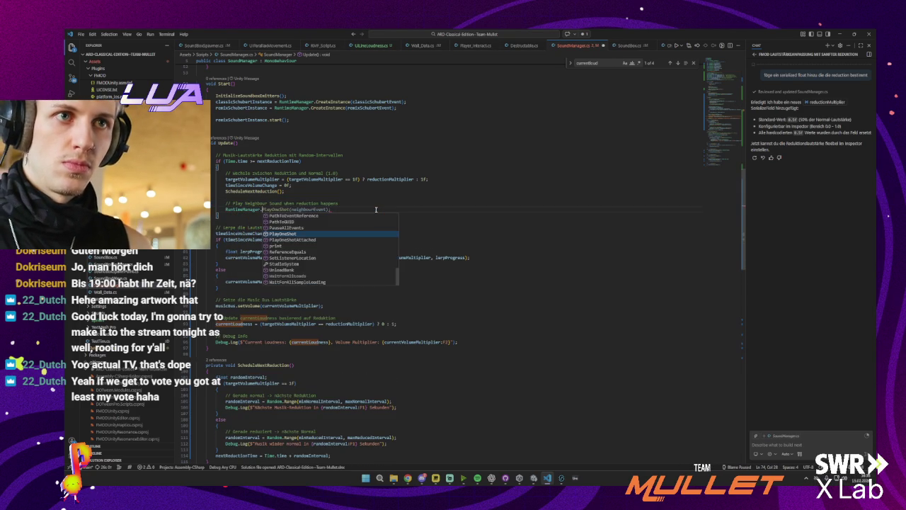
key(Tab)
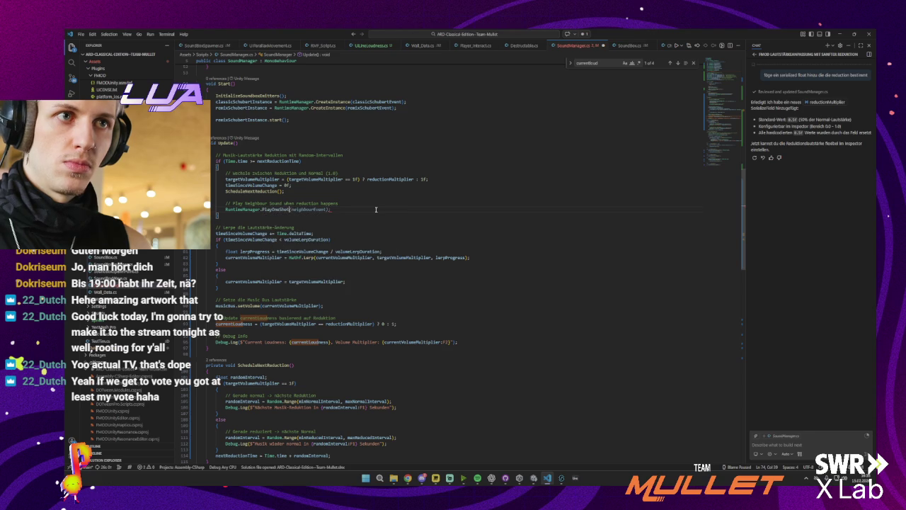
key(Left)
key(Left)
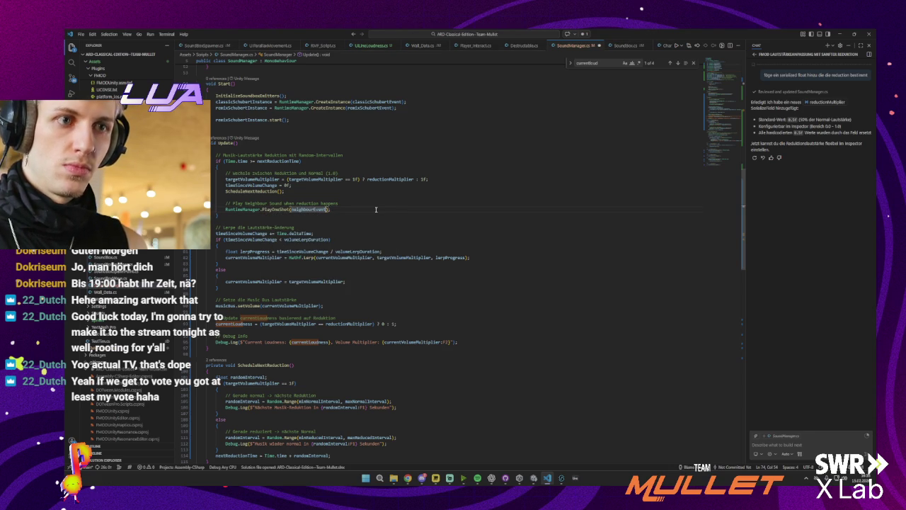
text(, neighb)
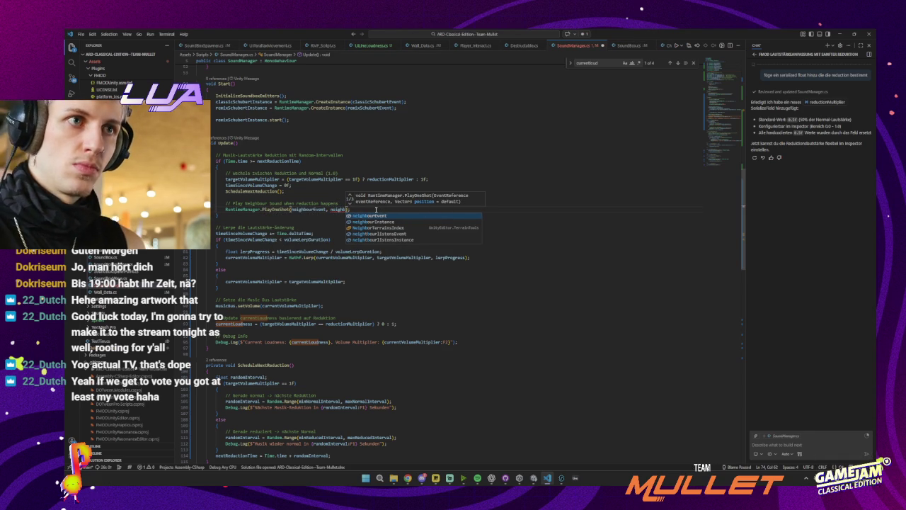
key(Down)
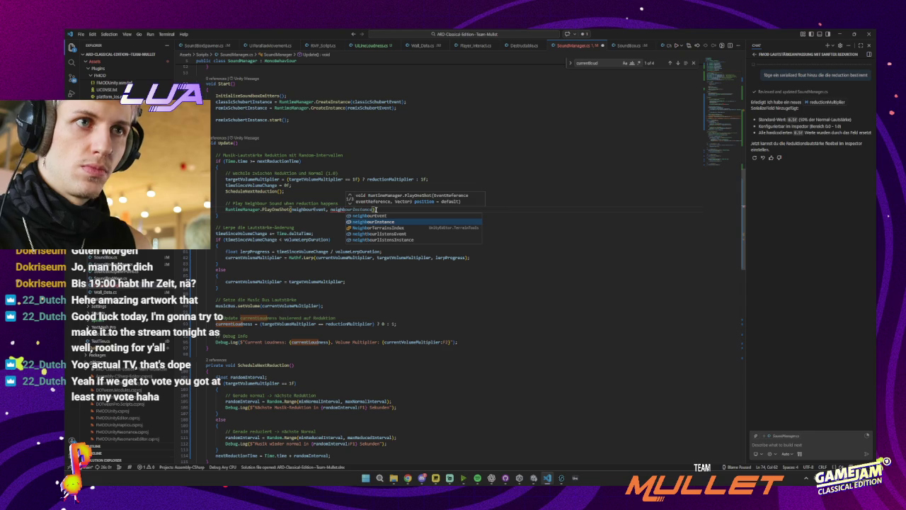
key(Return)
- Append .transform.position to the second argument and begin correcting the flagged transform member
text(.transform.)
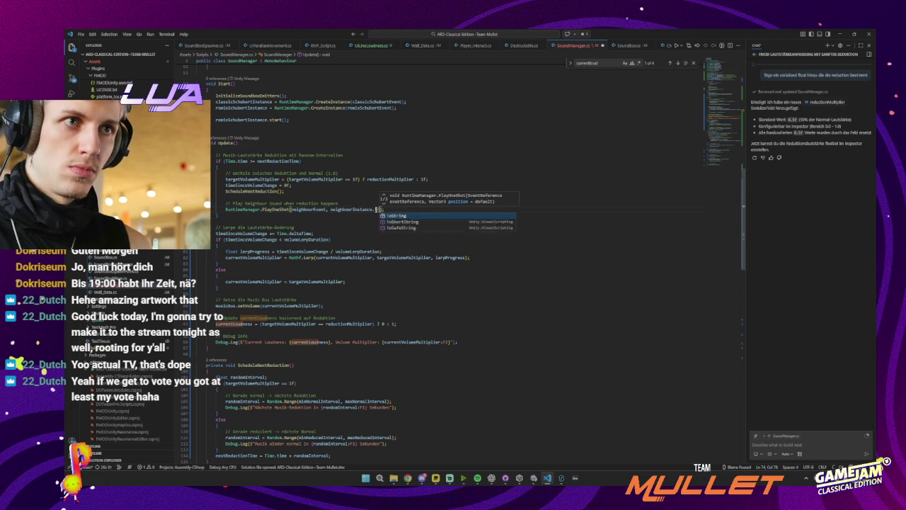
text(position)
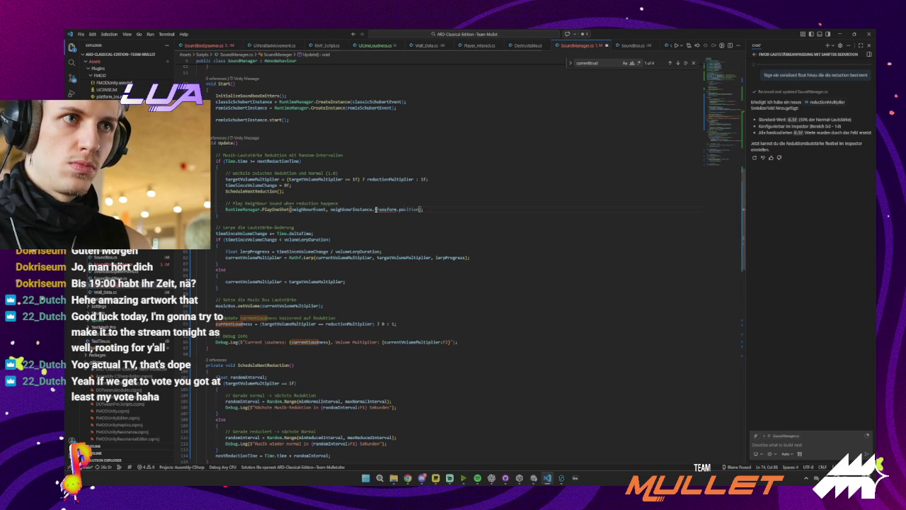
key(Tab)
click(381, 209)
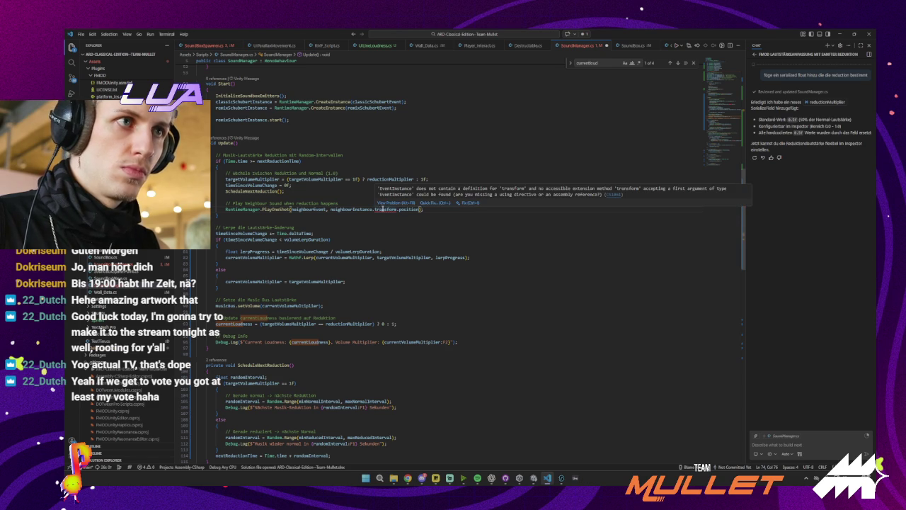
double_click(388, 209)
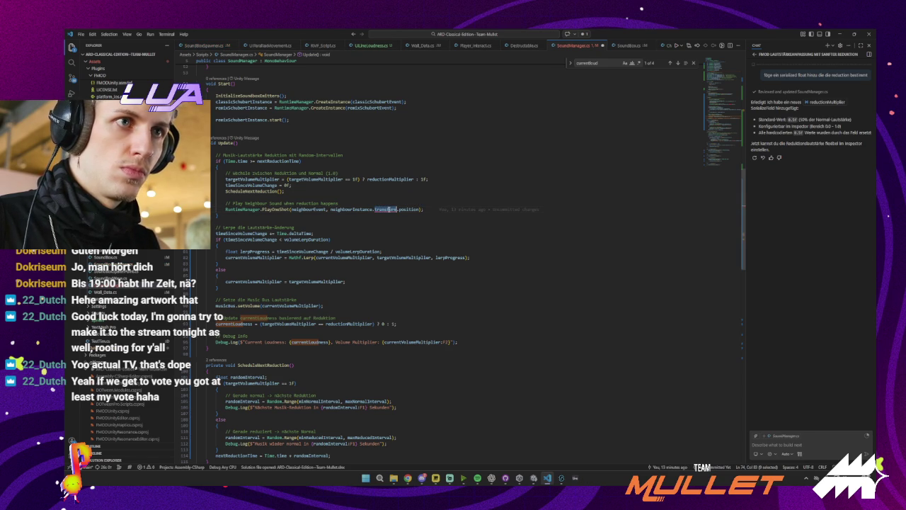
mouse_move(388, 210)
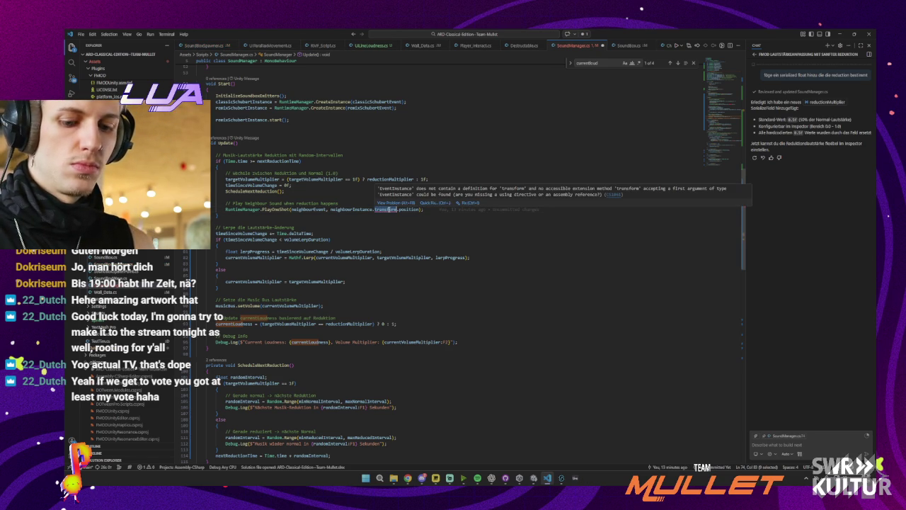
text(para)
key(BackSpace)
text(ren)
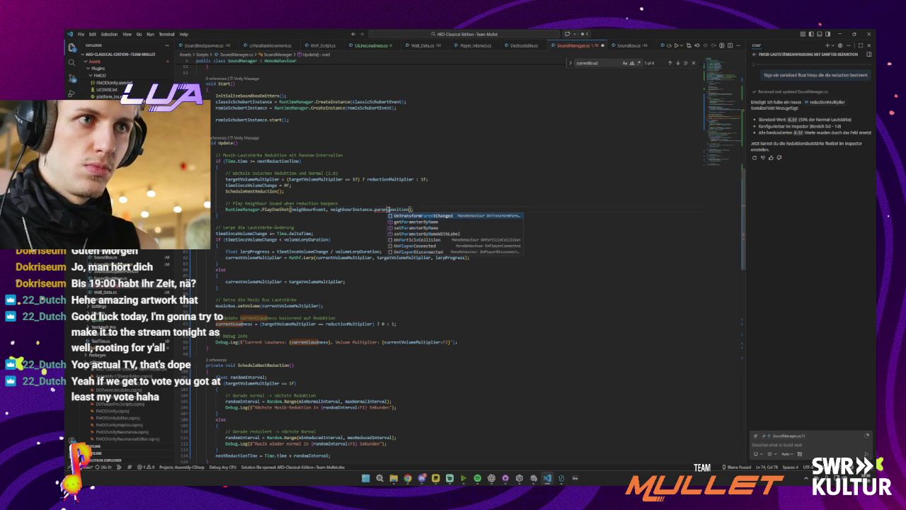
double_click(388, 210)
text(posi)
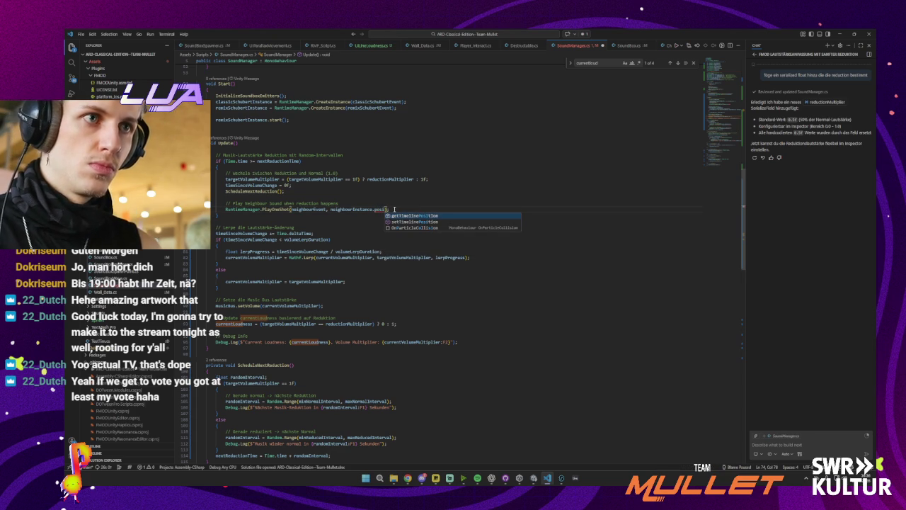
text(tiontransform)
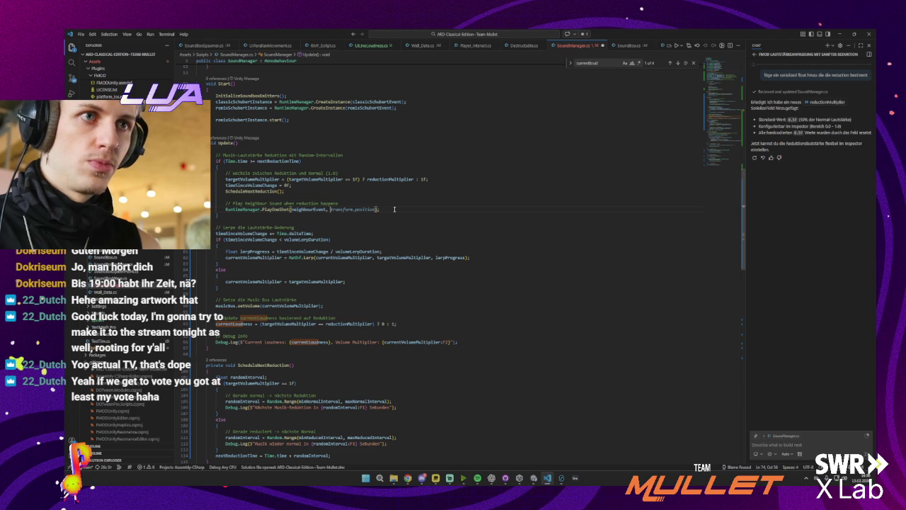
- Change PlayOneShot's position argument to neighbourGO.transform.position
key(ctrl+BackSpace)
key(ctrl+BackSpace)
key(ctrl+BackSpace)
text(neighbour)
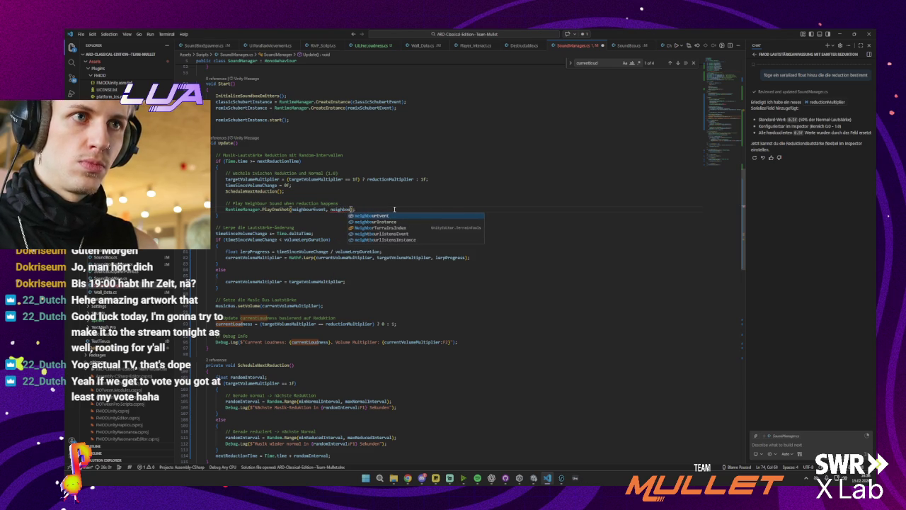
text(Po)
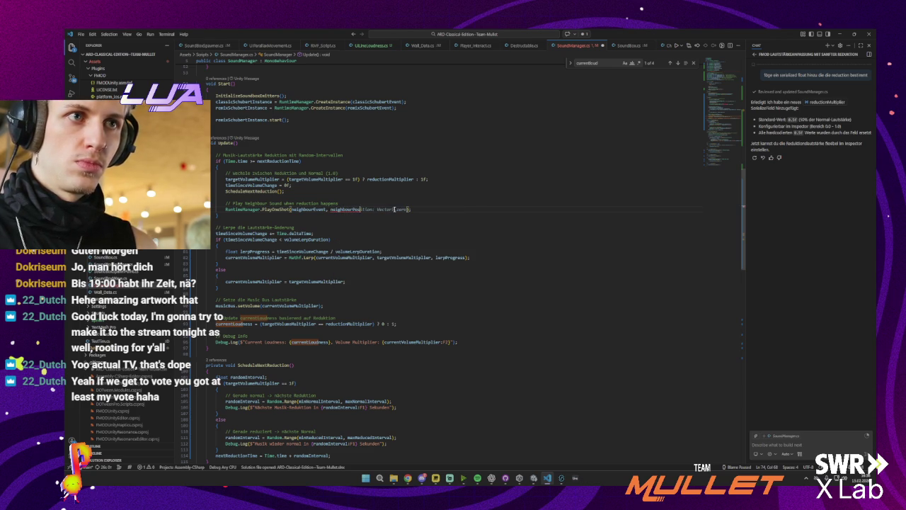
text(s)
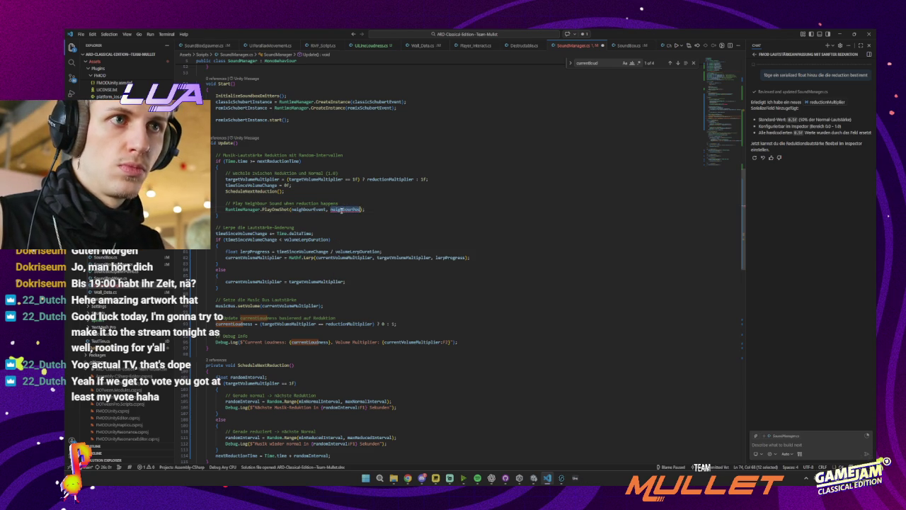
scroll(361, 197, up, 15)
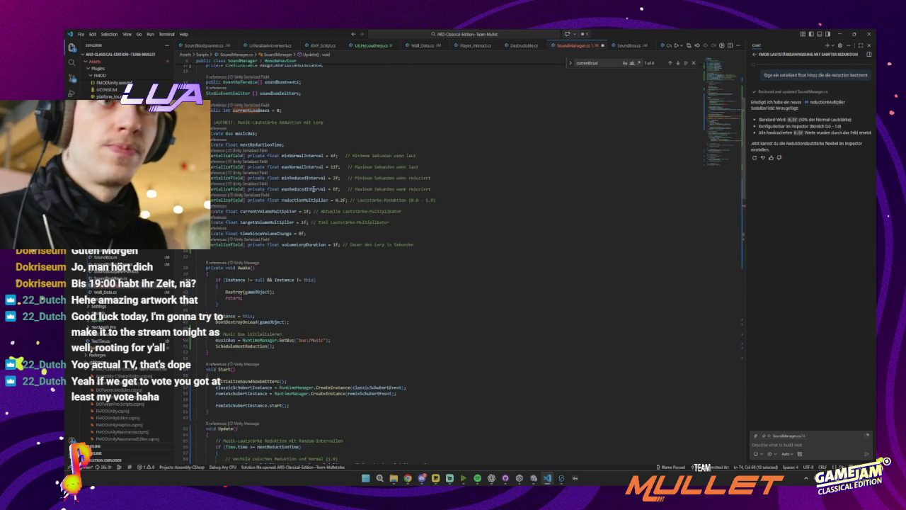
scroll(332, 212, down, 7)
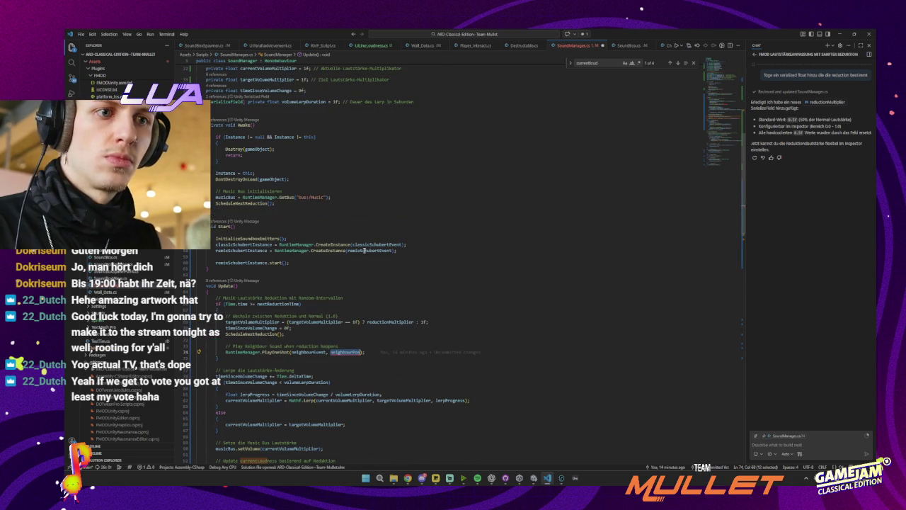
click(353, 352)
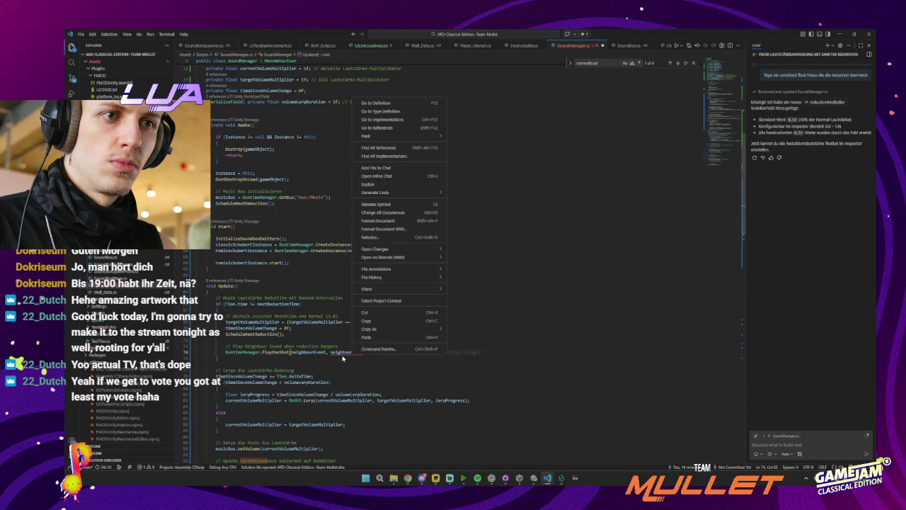
text(ition)
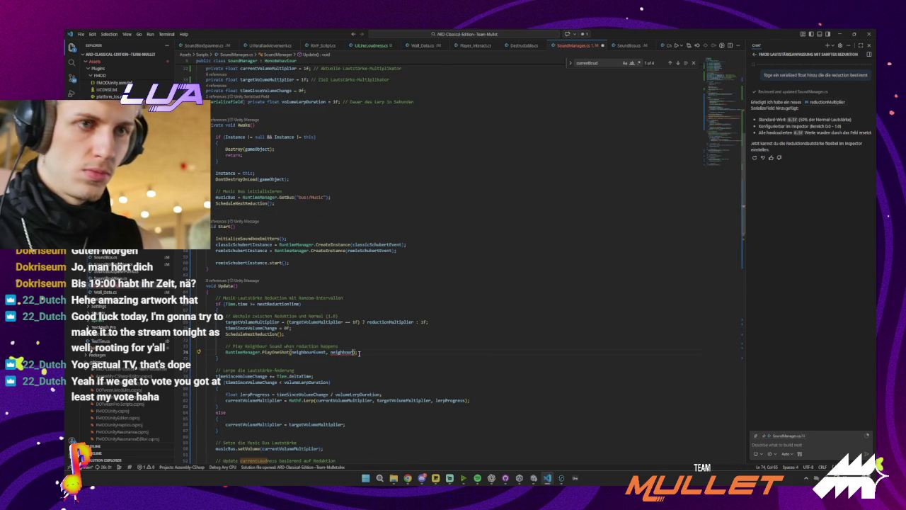
key(BackSpace)
key(BackSpace)
key(BackSpace)
text(GO)
key(Tab)
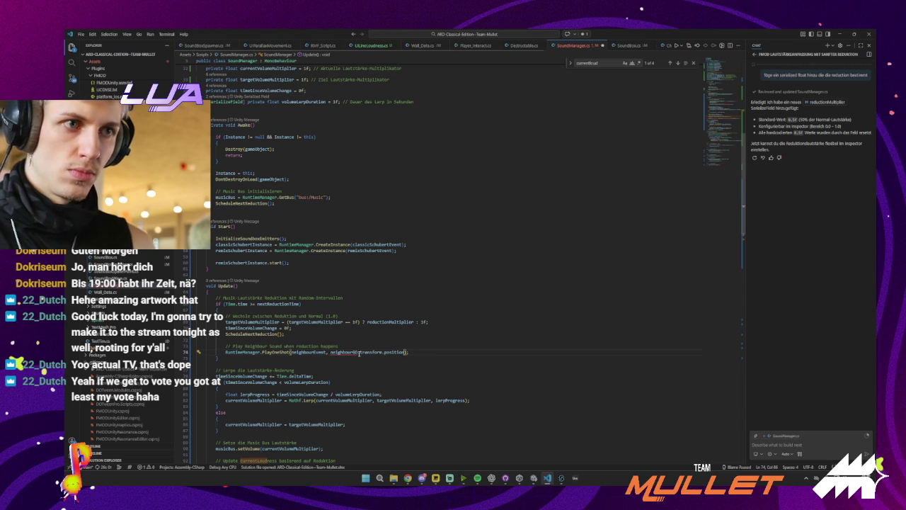
double_click(345, 352)
- Move up to the field declarations near the top of SoundManager.cs
scroll(312, 297, up, 15)
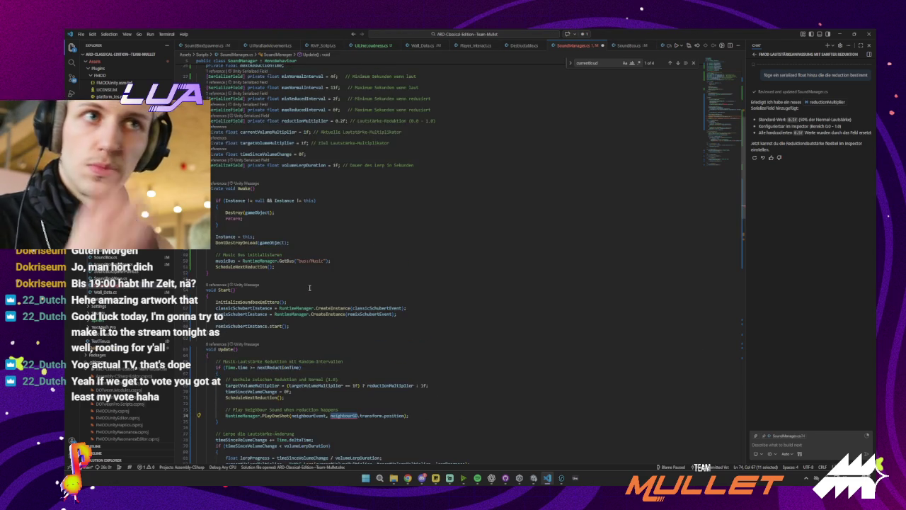
click(307, 238)
scroll(307, 238, up, 1)
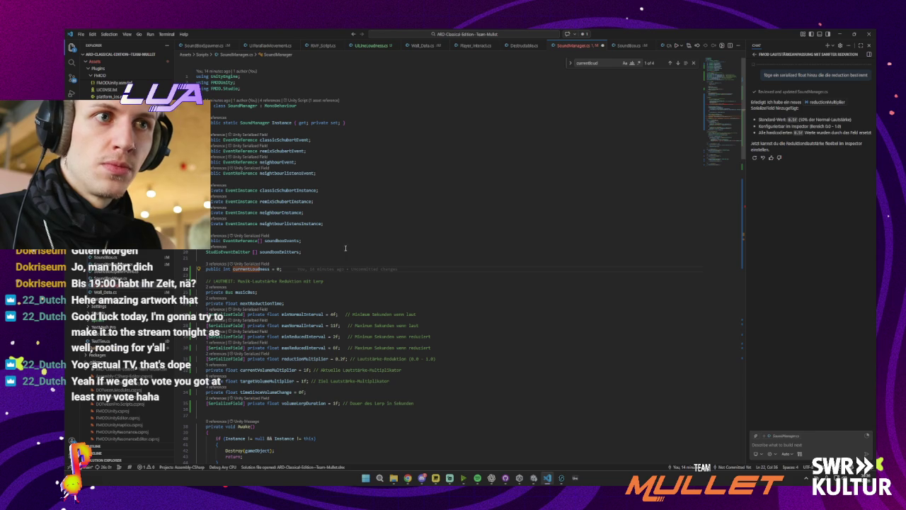
- Declare a private GameObject neighbourGO field below the neighbourListenInstance declaration
click(337, 225)
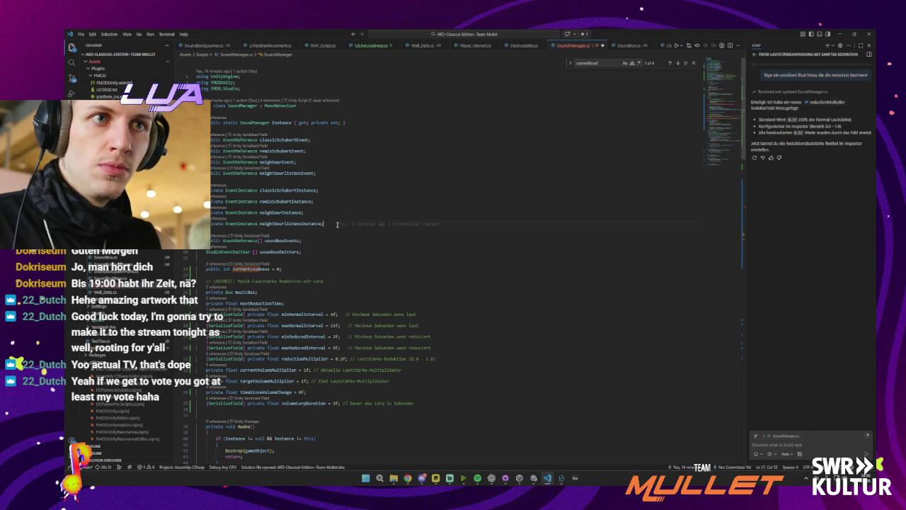
key(Return)
text(Pe)
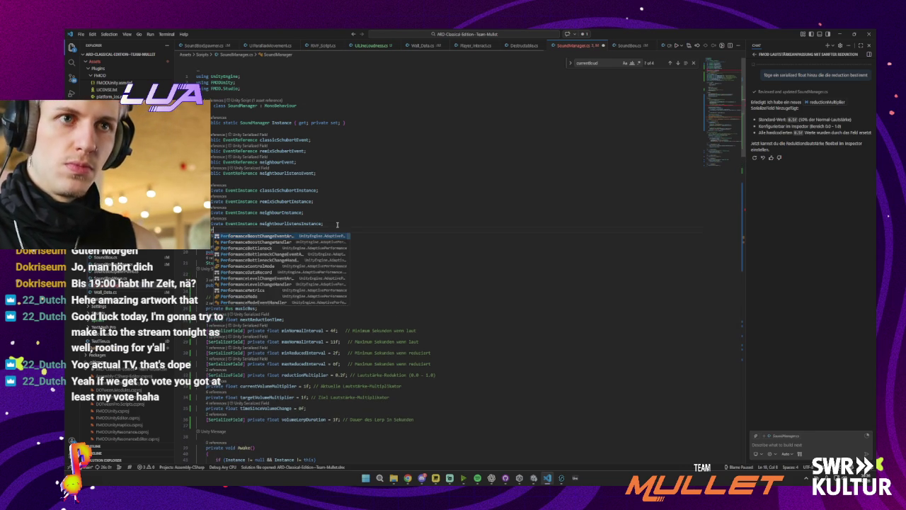
key(BackSpace)
text(r)
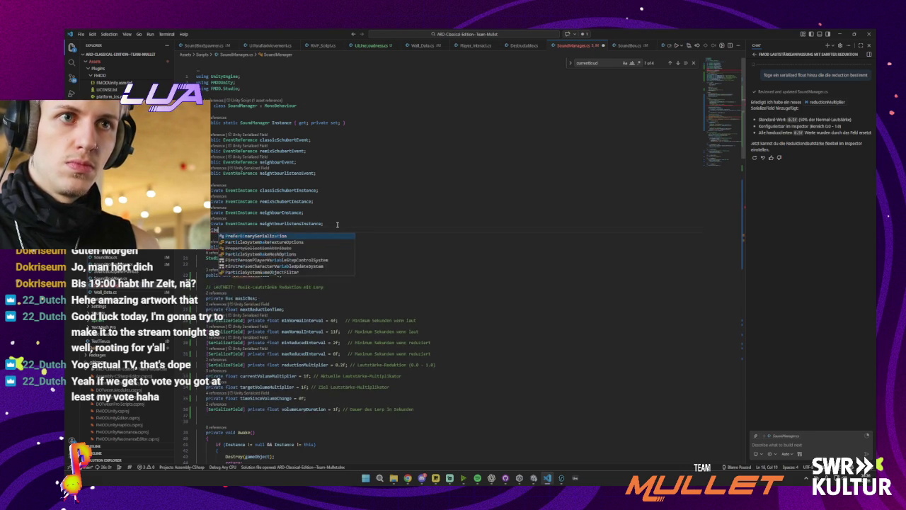
key(Tab)
text(GameObject neighbourGO;)
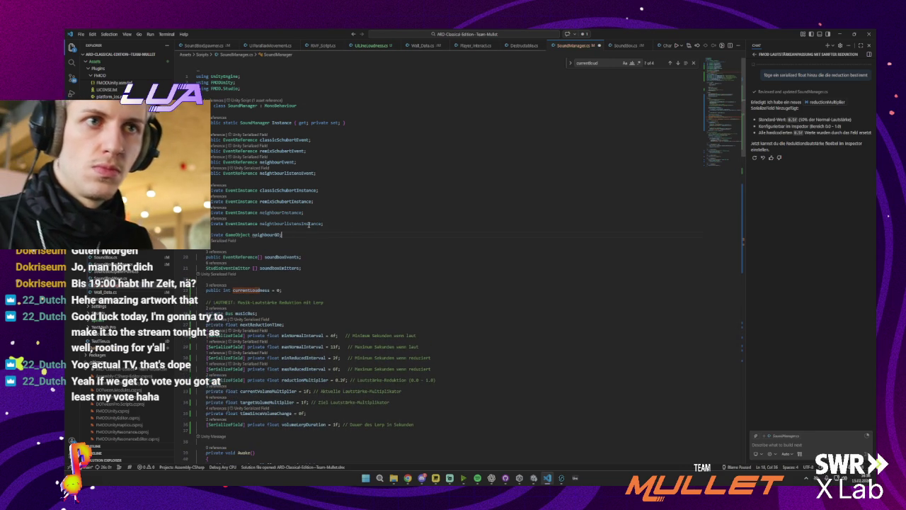
double_click(274, 234)
scroll(283, 248, down, 8)
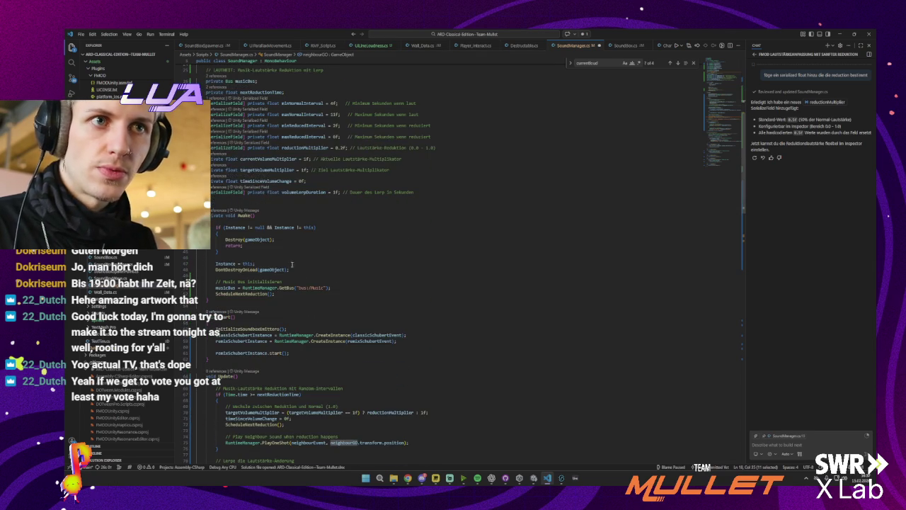
- In Awake, add a neighbour comment and neighbourGO = GameObject.FindWithTag("Neighbour"), then return to Unity
click(289, 261)
key(Return)
key(Return)
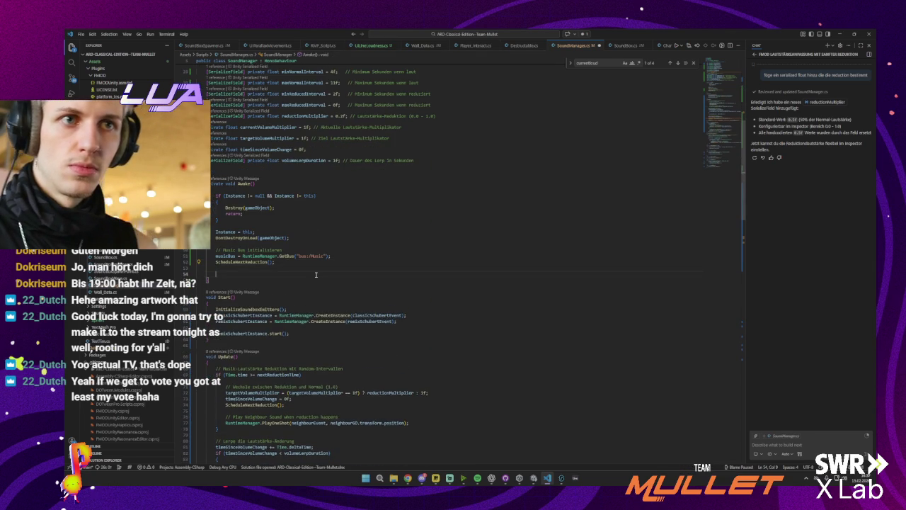
text(// Get neighb)
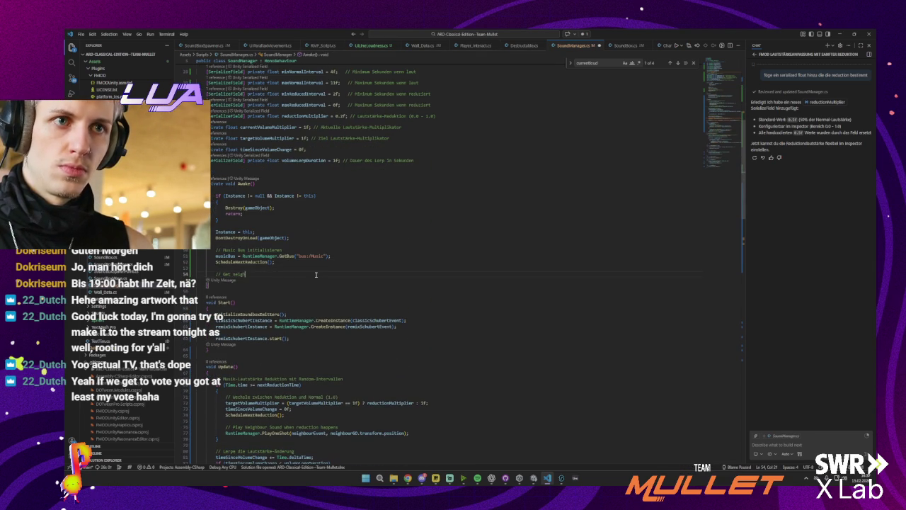
key(Tab)
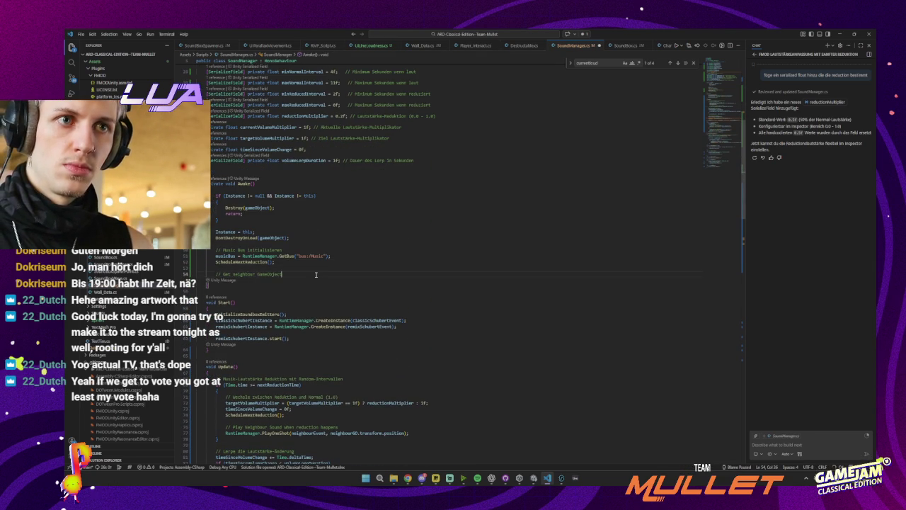
key(Return)
key(Tab)
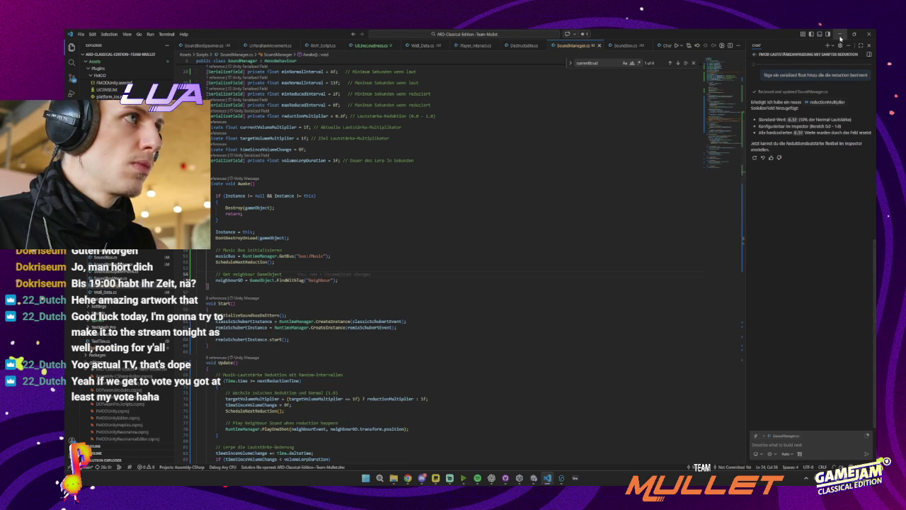
scroll(445, 243, down, 10)
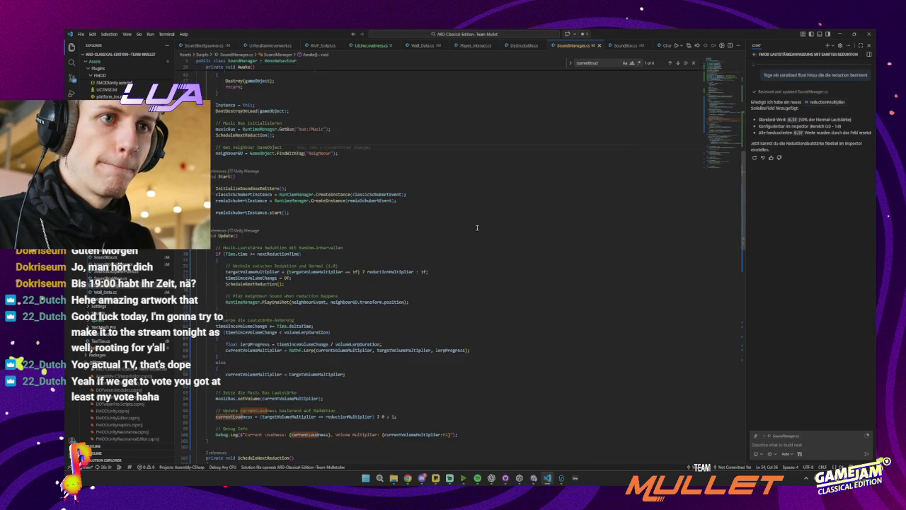
scroll(431, 232, up, 5)
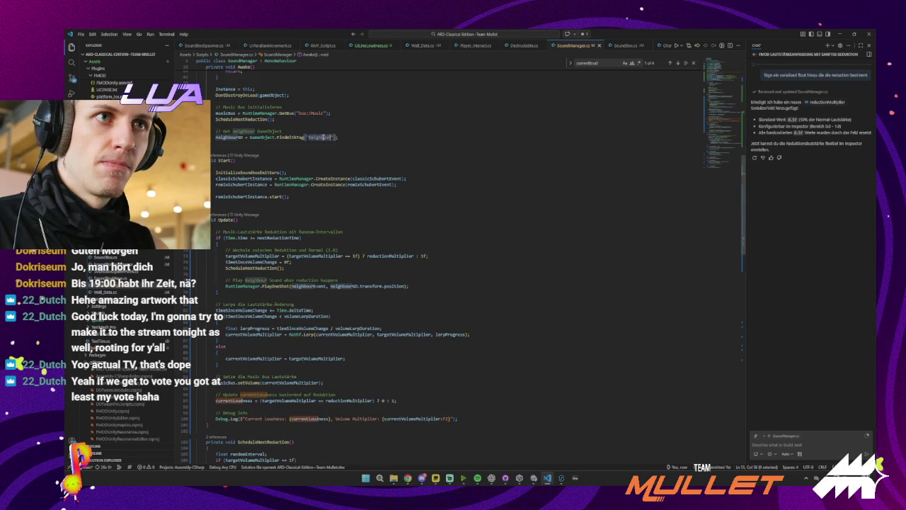
click(839, 33)
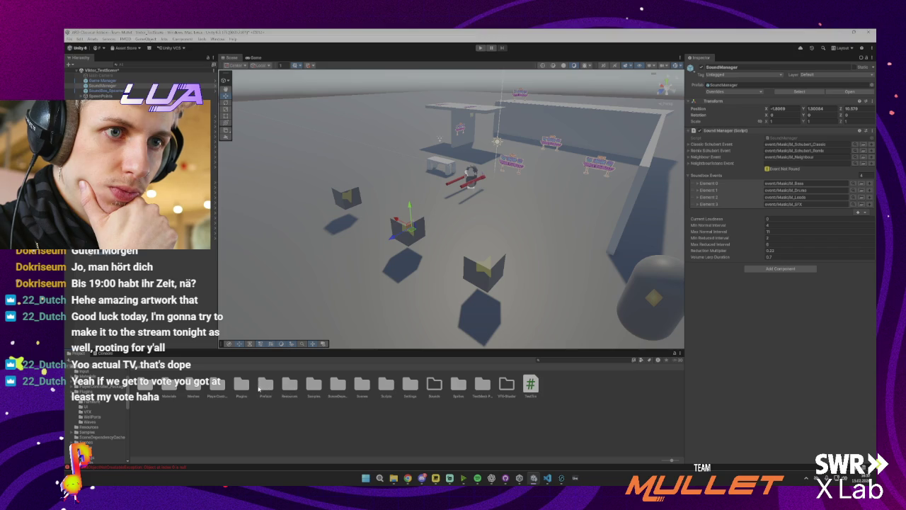
- Open the Prefabs folder and inspect the SoundBus, SoundBox_SpawnPoint, SoundManager, SoundBox and RoomObj prefabs
double_click(264, 386)
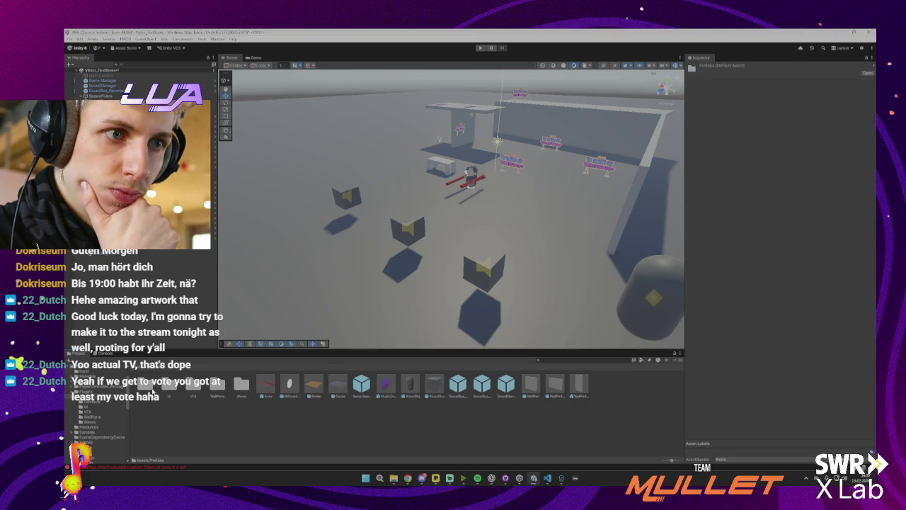
click(458, 386)
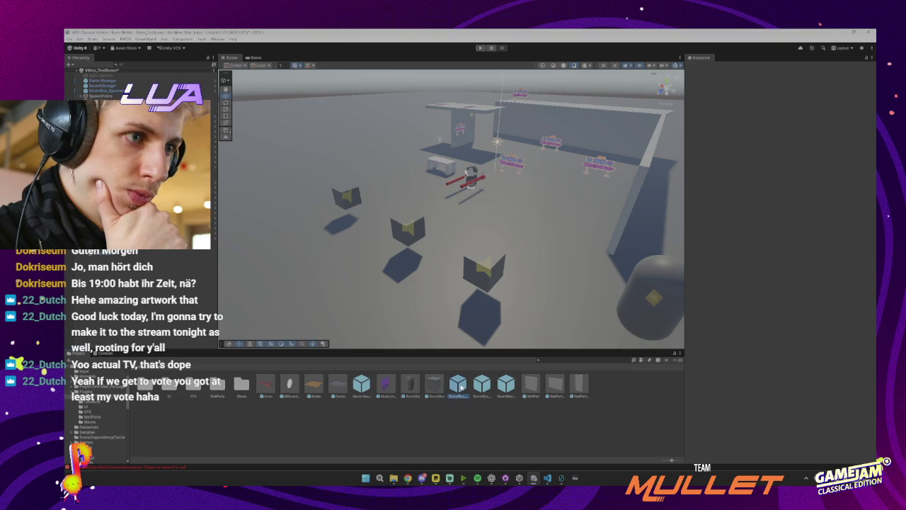
click(480, 386)
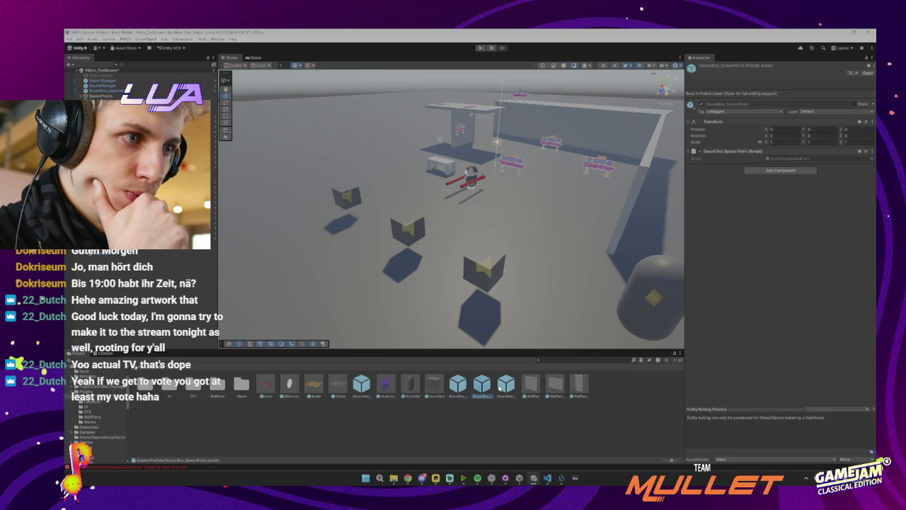
click(499, 388)
key(alt+Tab)
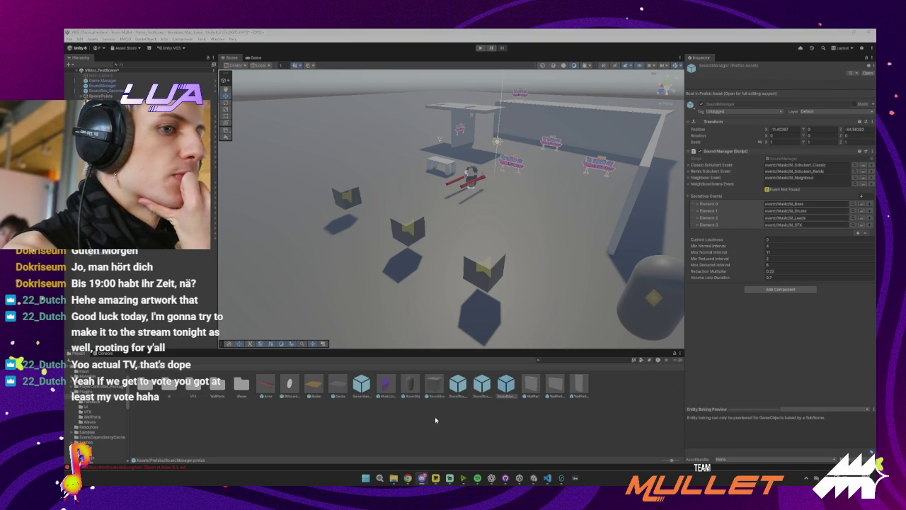
click(434, 389)
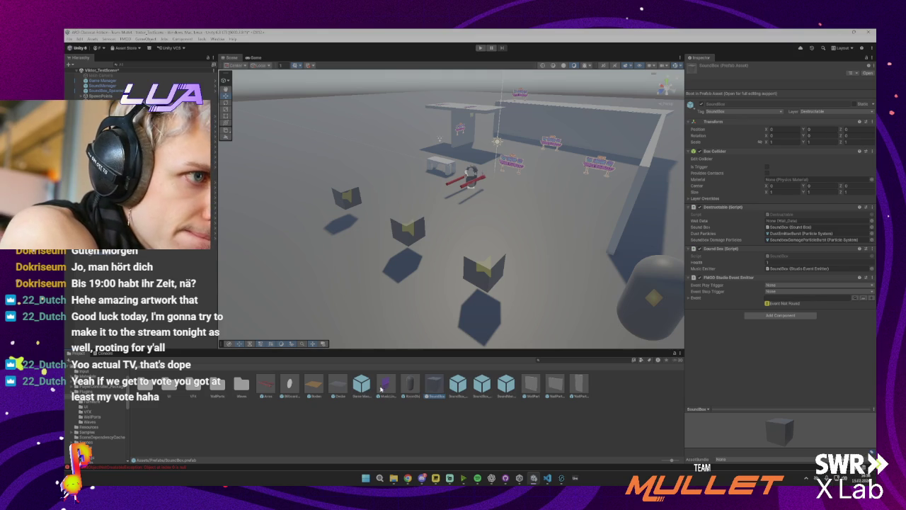
click(409, 386)
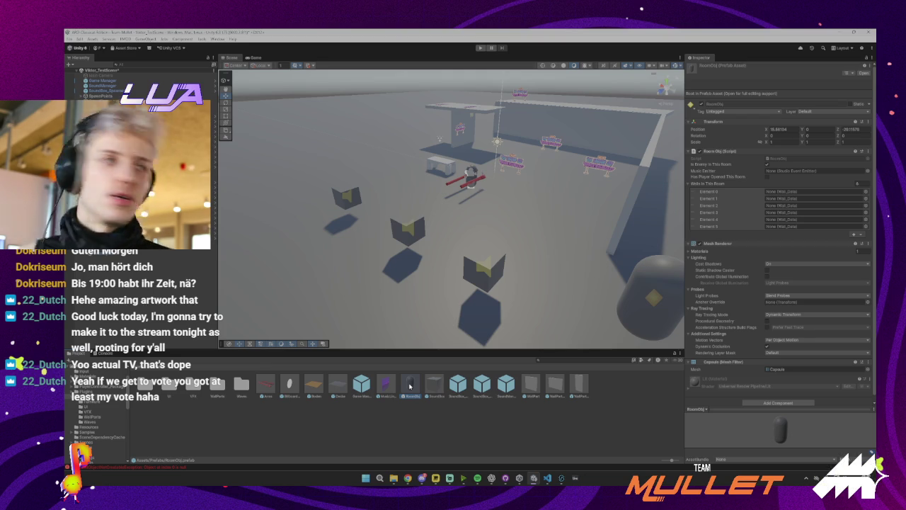
- Create and save a new Neighbour tag from RoomObj's Tag dropdown
click(750, 111)
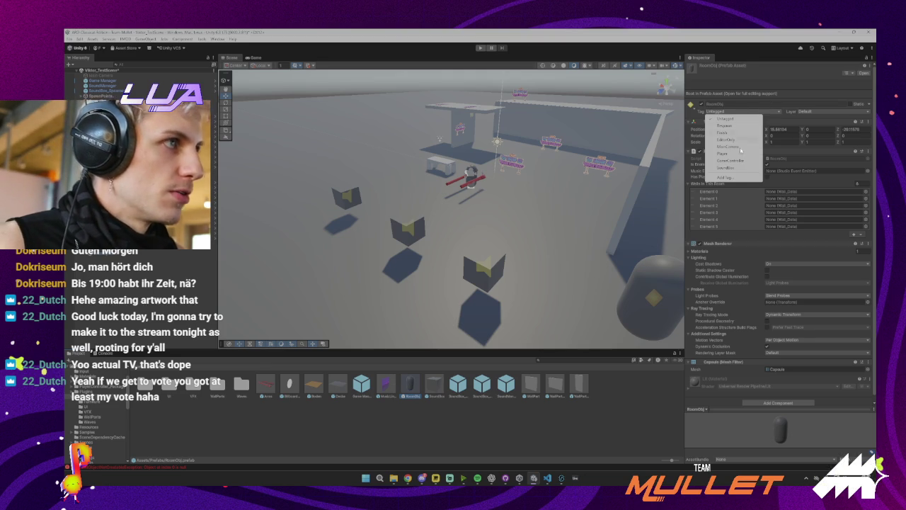
click(737, 177)
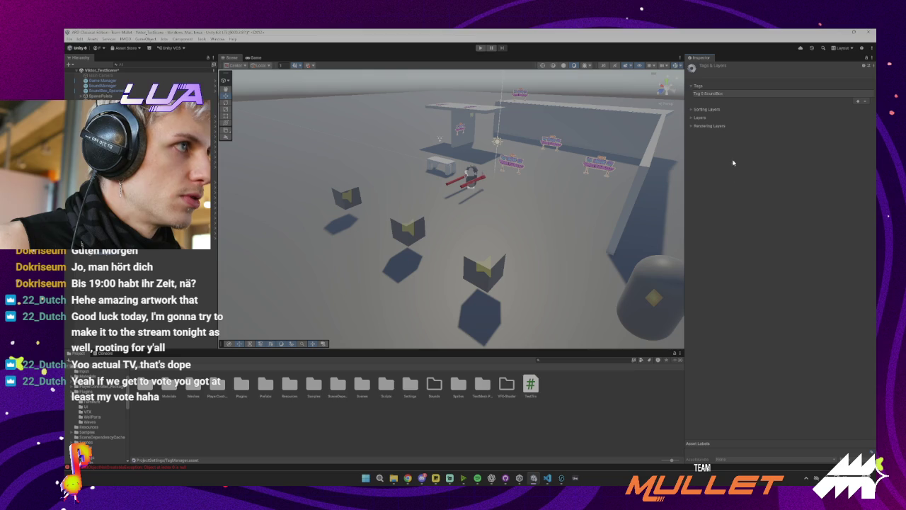
click(858, 101)
text(Neighbour)
click(807, 115)
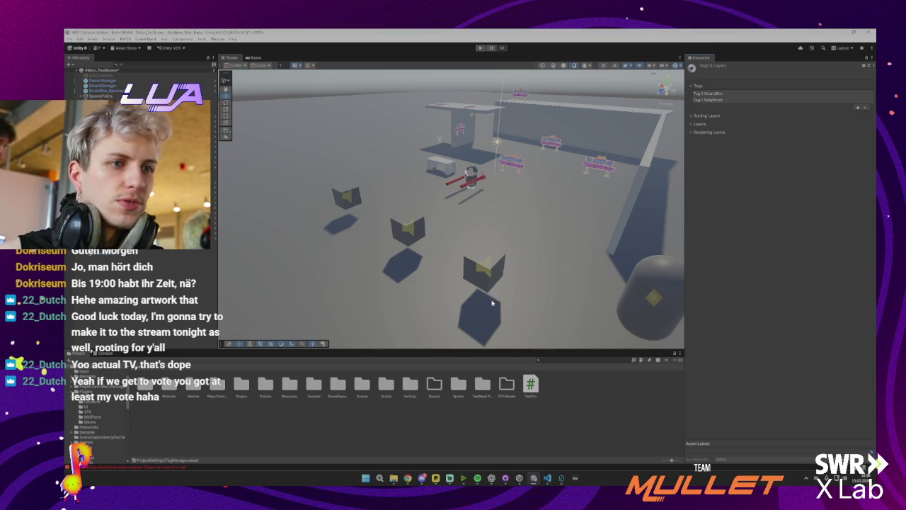
- Try removing the SoundBox tag, dismiss the warning, and select a SoundBox cube in the scene
click(747, 93)
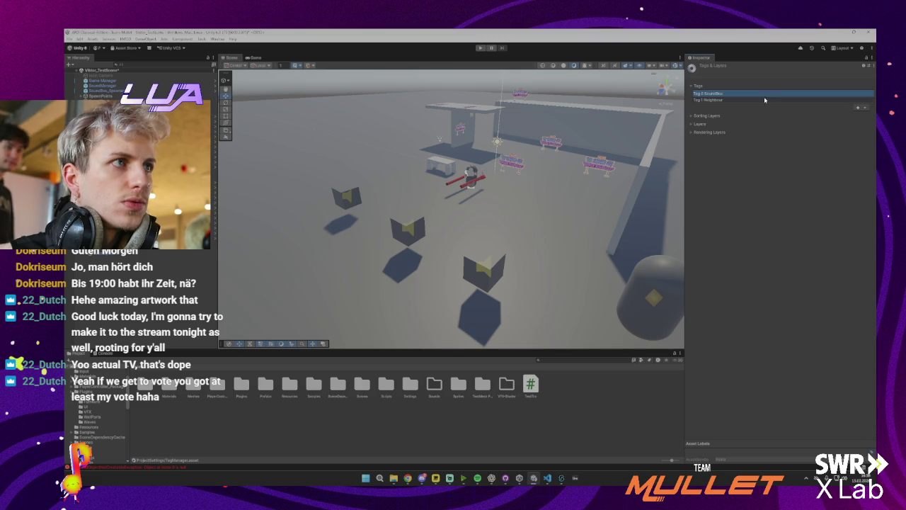
click(864, 108)
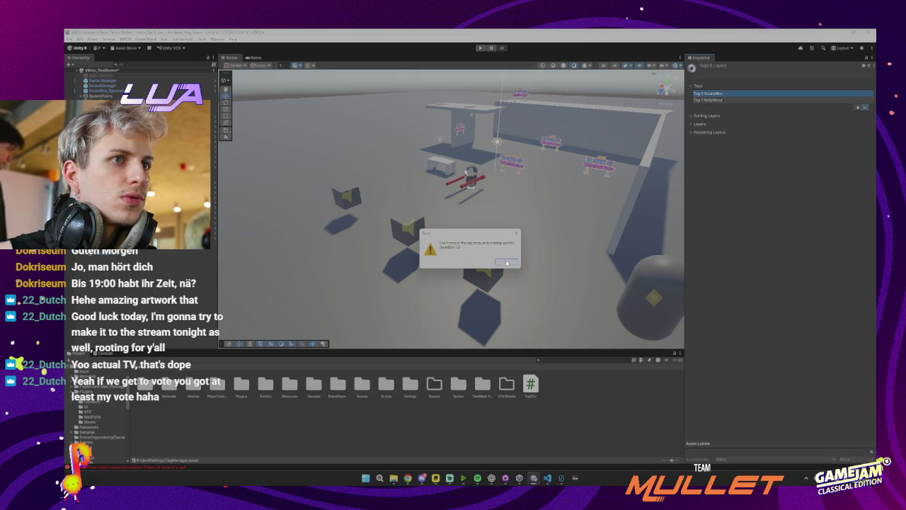
click(506, 263)
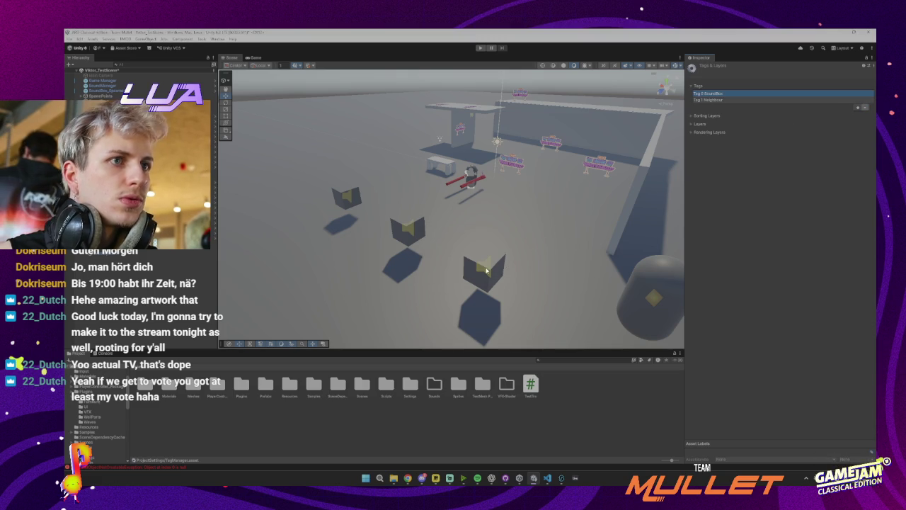
click(486, 269)
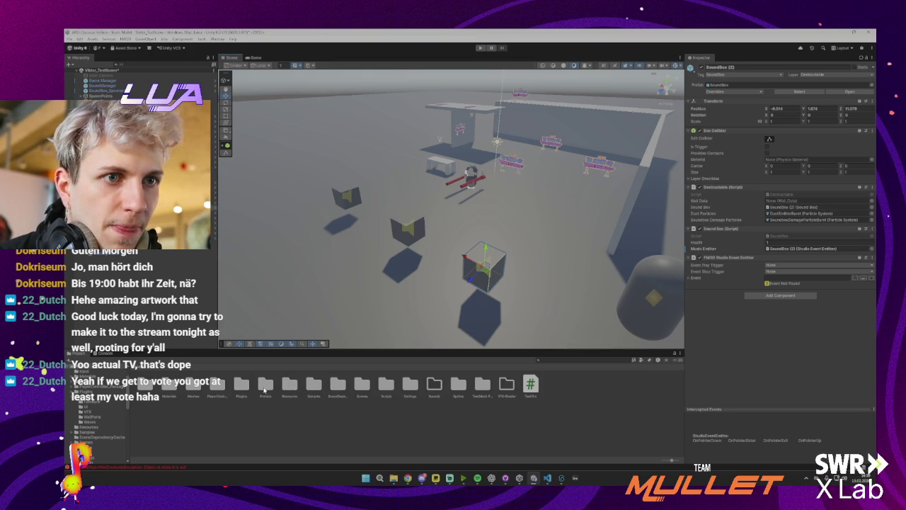
- Open the RoomObj prefab from the Prefabs folder and set its tag to Neighbour
double_click(265, 388)
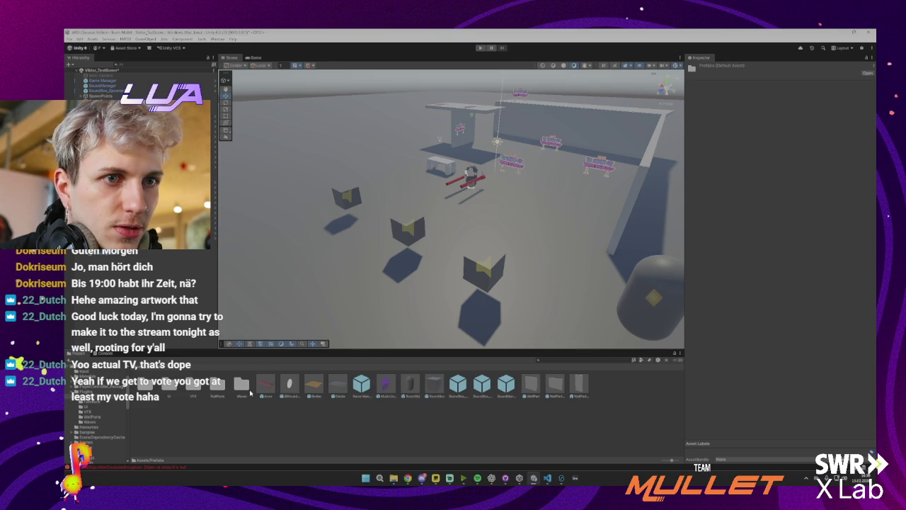
click(411, 386)
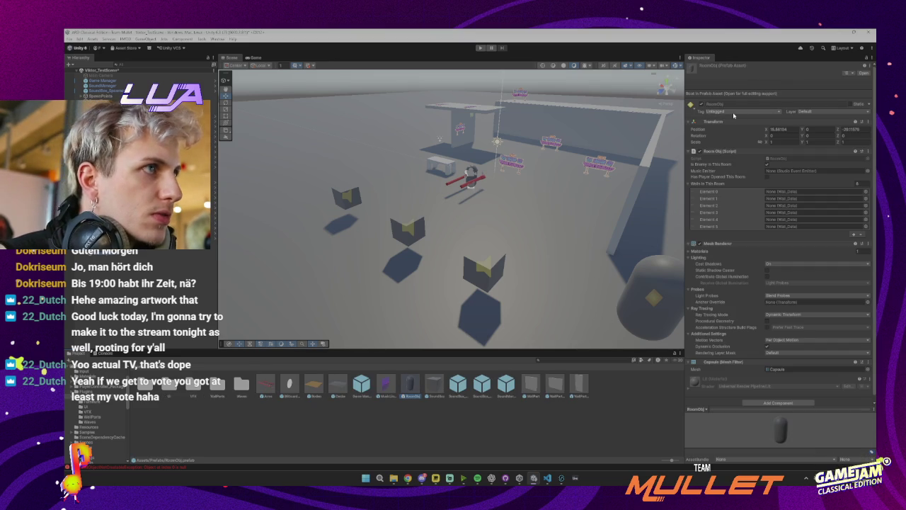
double_click(416, 382)
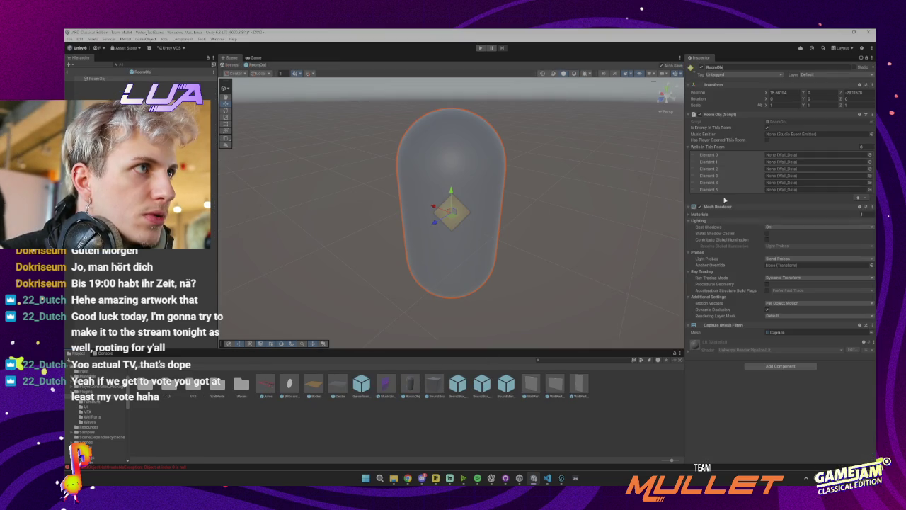
click(721, 75)
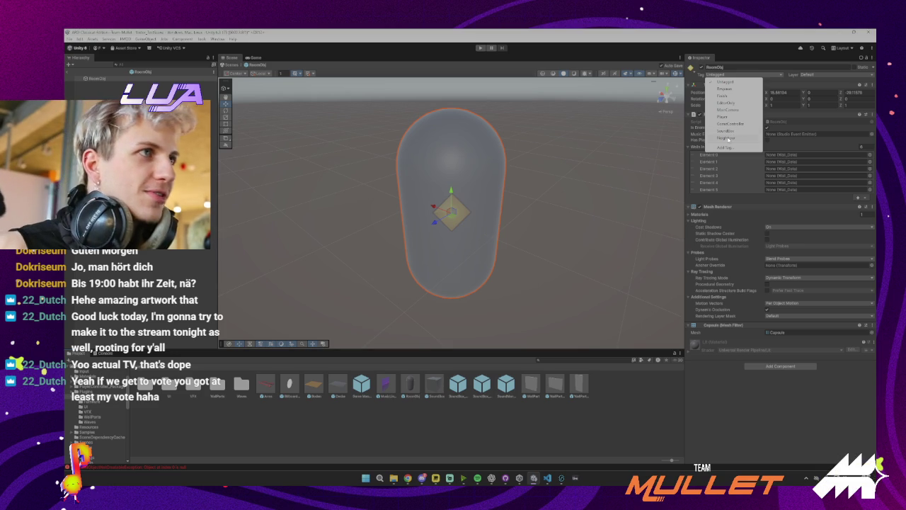
click(728, 138)
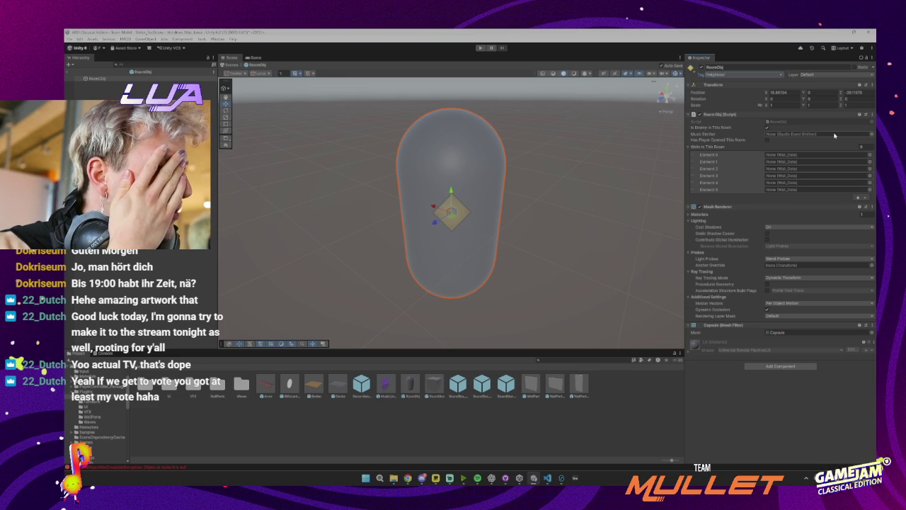
key(alt+Tab)
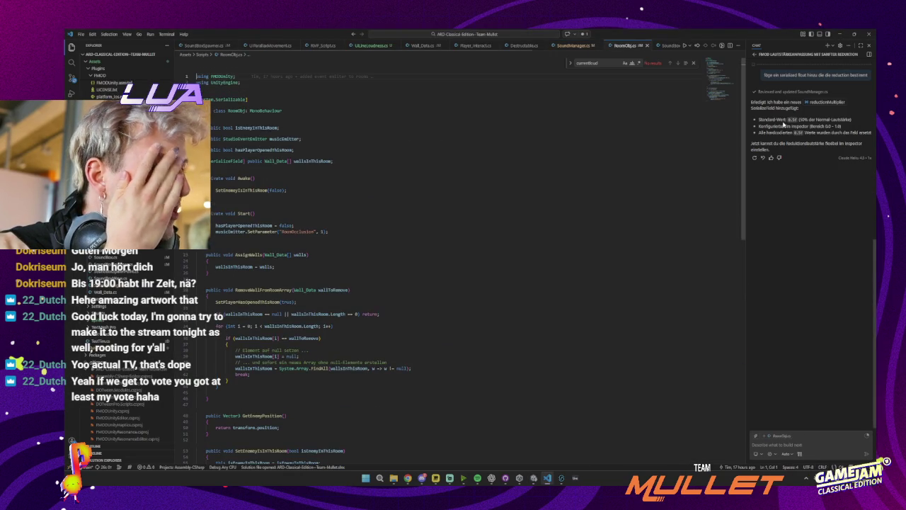
click(274, 139)
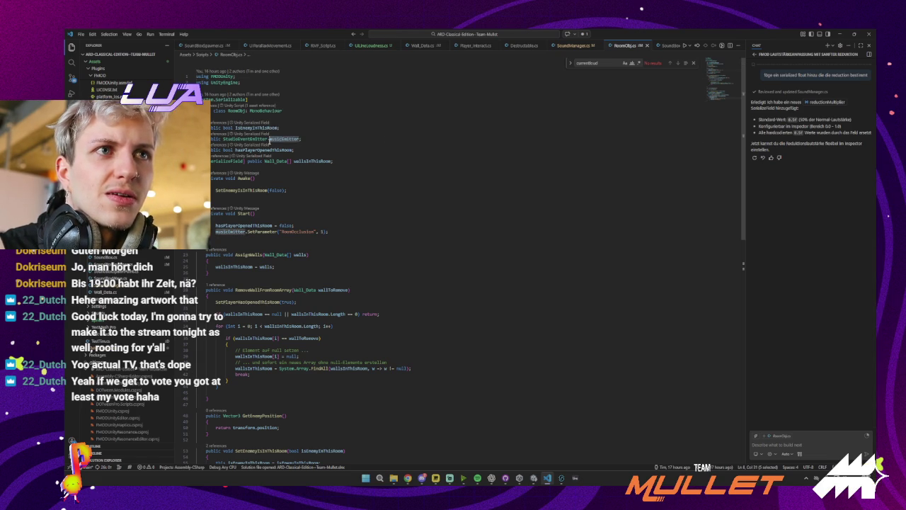
key(BackSpace)
key(BackSpace)
text(ighbor)
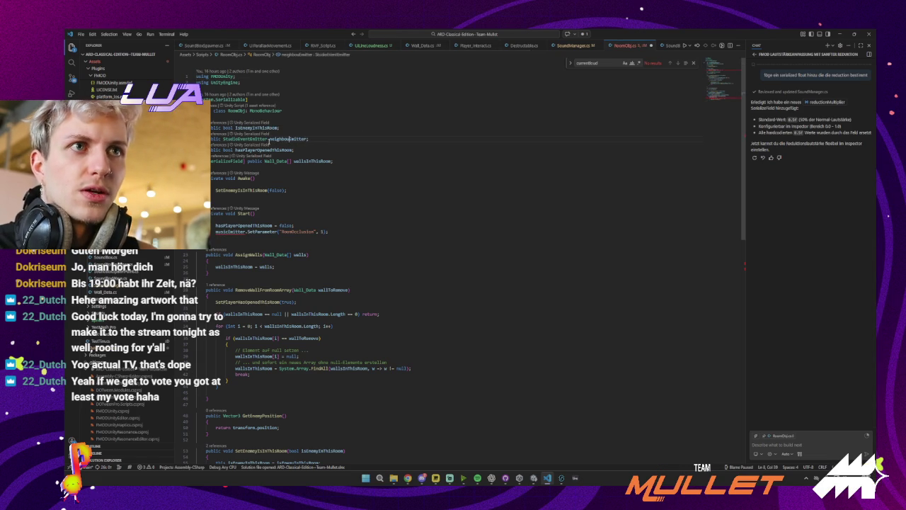
key(BackSpace)
text(ur)
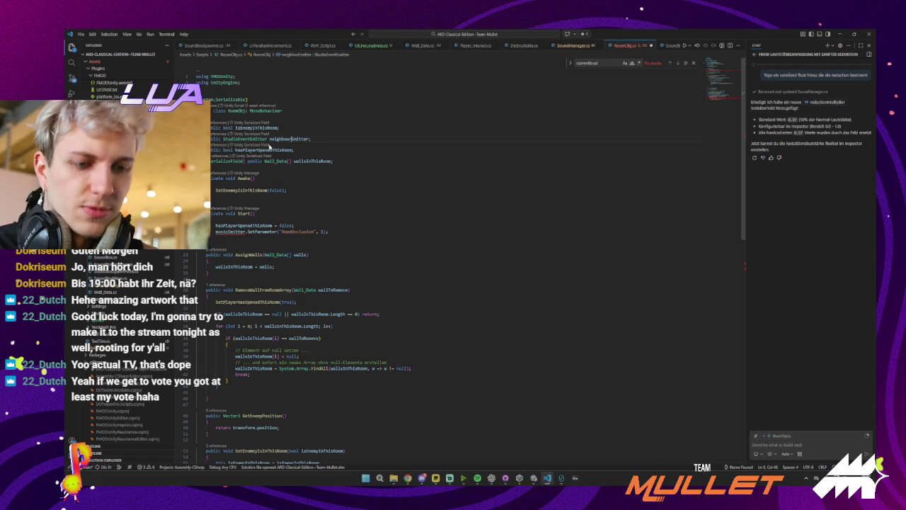
key(ctrl+s)
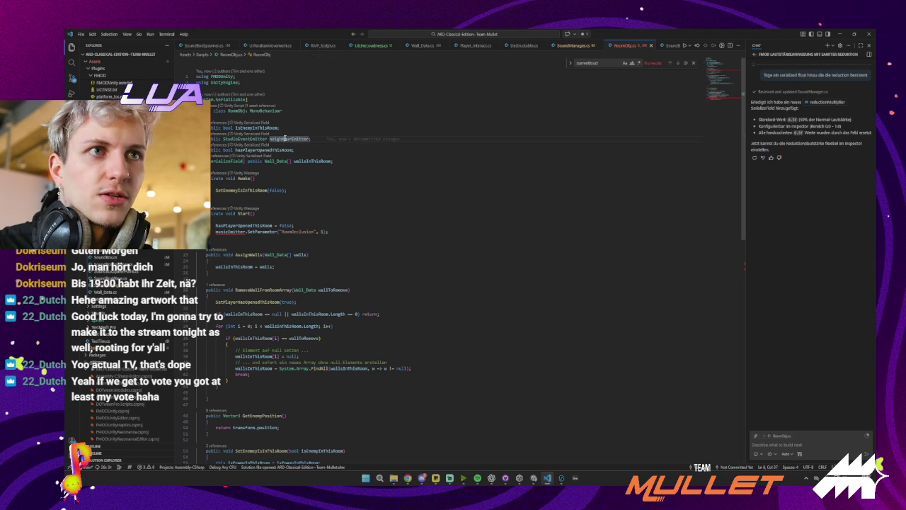
double_click(241, 232)
text(neighbourEmitter)
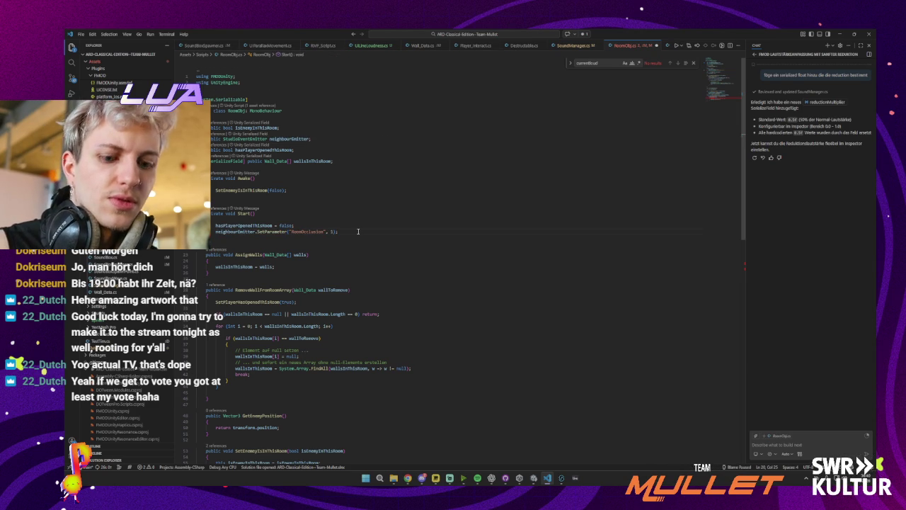
key(ctrl+z)
key(ctrl+z)
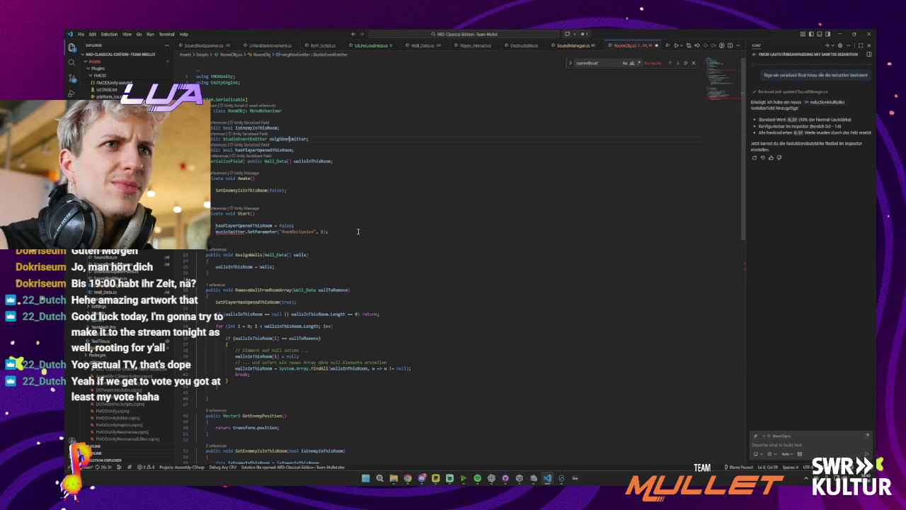
key(ctrl+z)
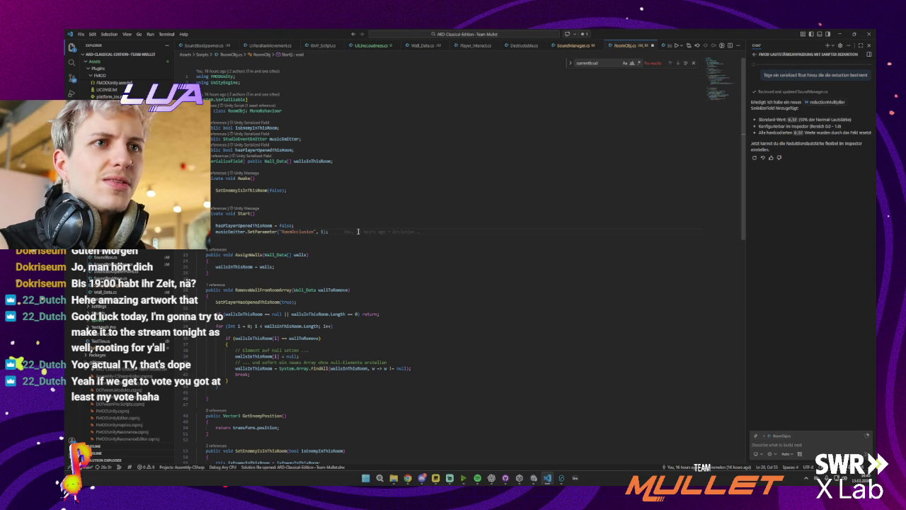
click(351, 243)
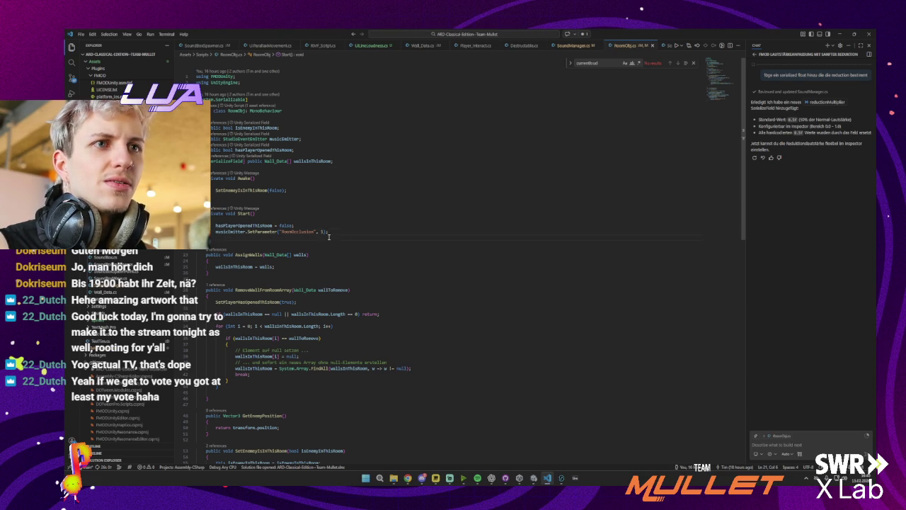
- Minimize the Visual Studio Code window so Unity is visible again
click(839, 33)
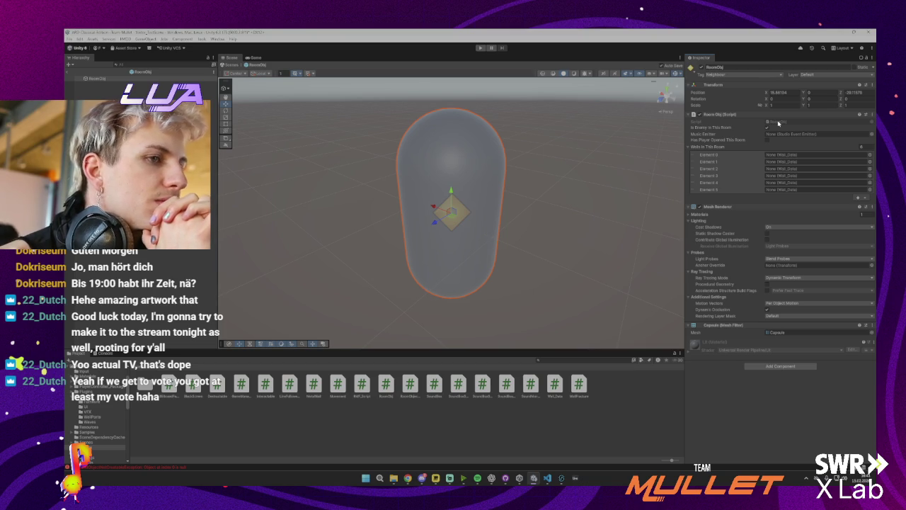
- In SoundManager.cs, change the FindWithTag string to "Neighbour"
mouse_move(547, 480)
click(546, 480)
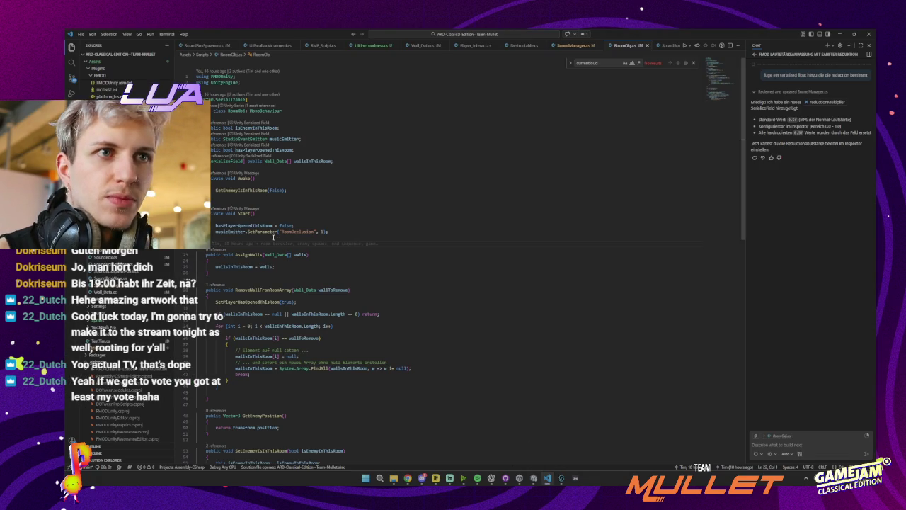
click(574, 46)
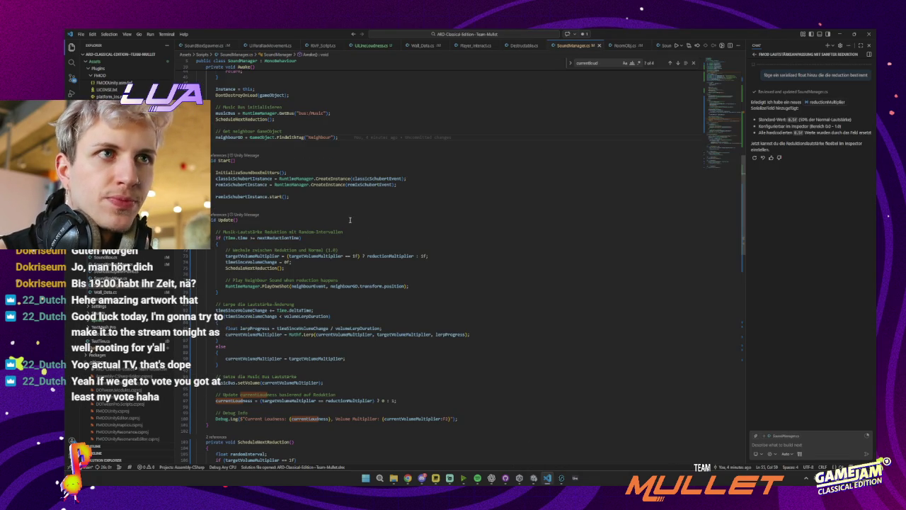
scroll(350, 223, up, 4)
double_click(319, 200)
text(Neighbour)
- Check where targetVolumeMultiplier is used in SoundManager.cs, then minimize VS Code
scroll(227, 248, up, 3)
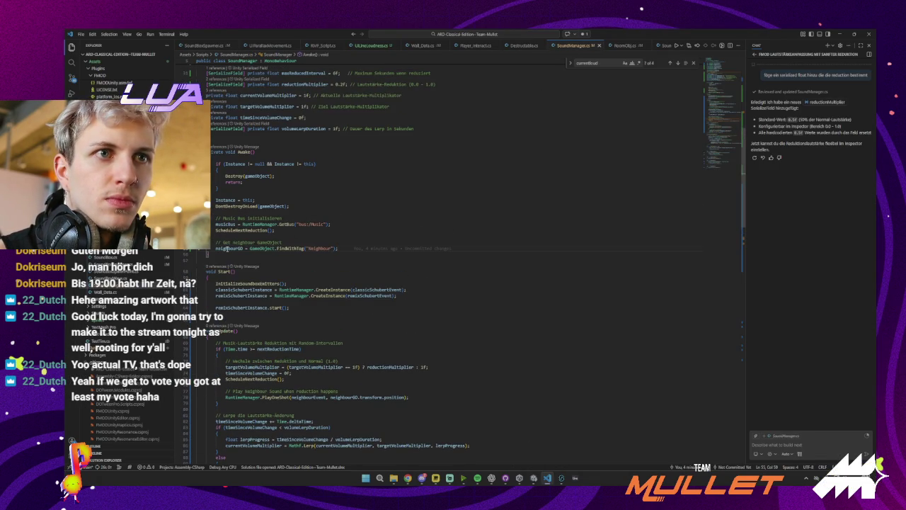
scroll(267, 241, down, 5)
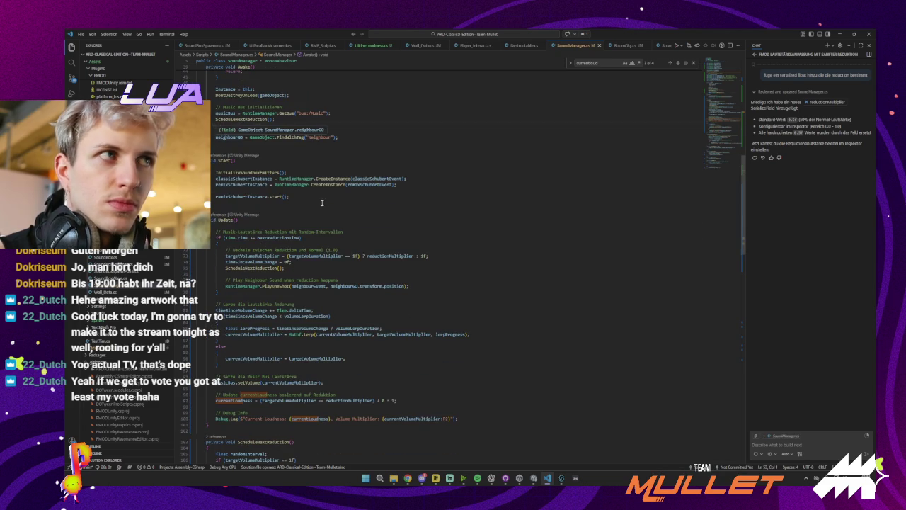
scroll(310, 189, down, 8)
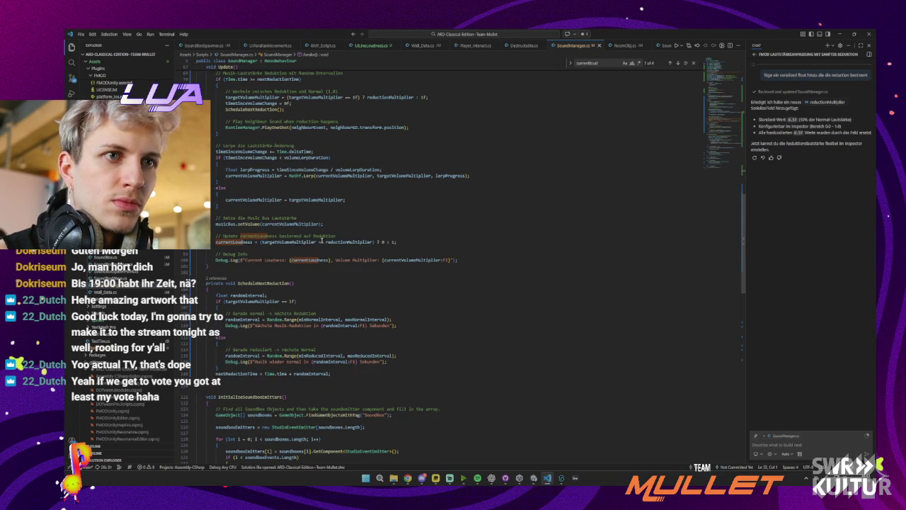
click(313, 241)
scroll(304, 240, up, 3)
click(295, 266)
scroll(295, 266, up, 5)
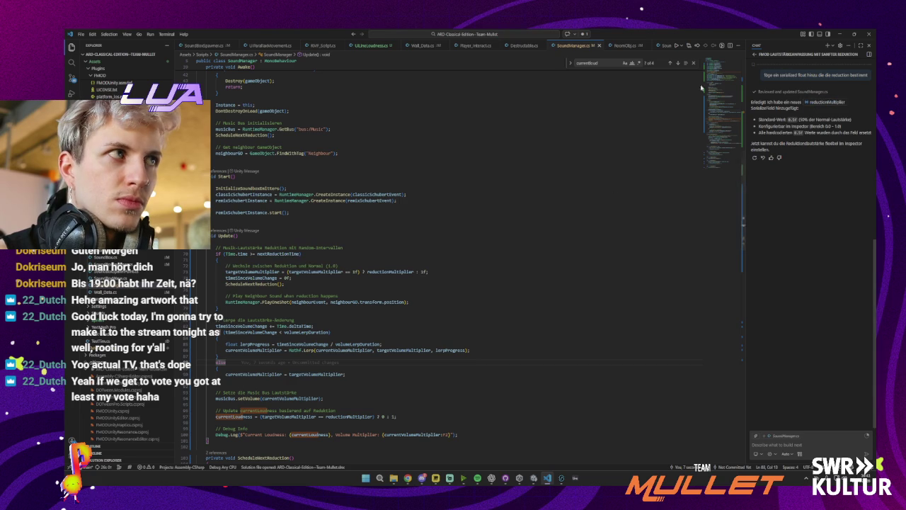
click(839, 34)
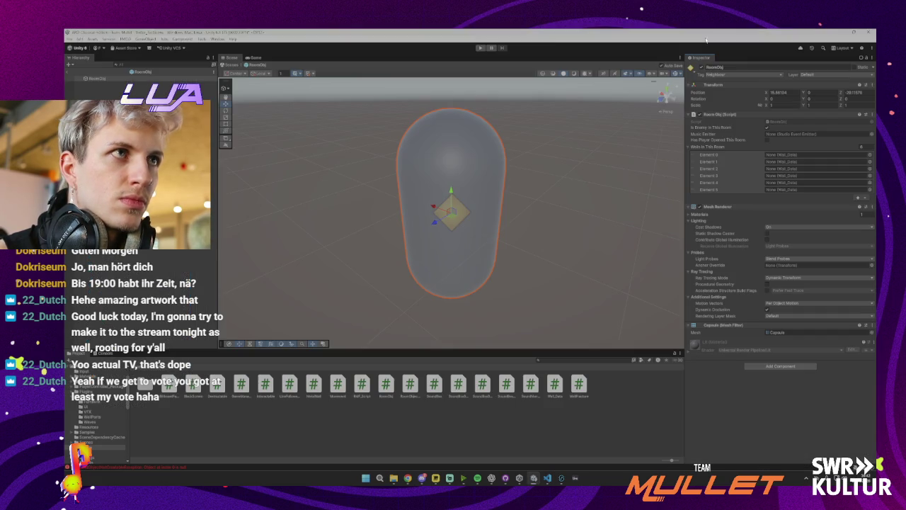
- Back in the test scene, frame the RoomObj capsule and lower it to Y 1.378
click(66, 76)
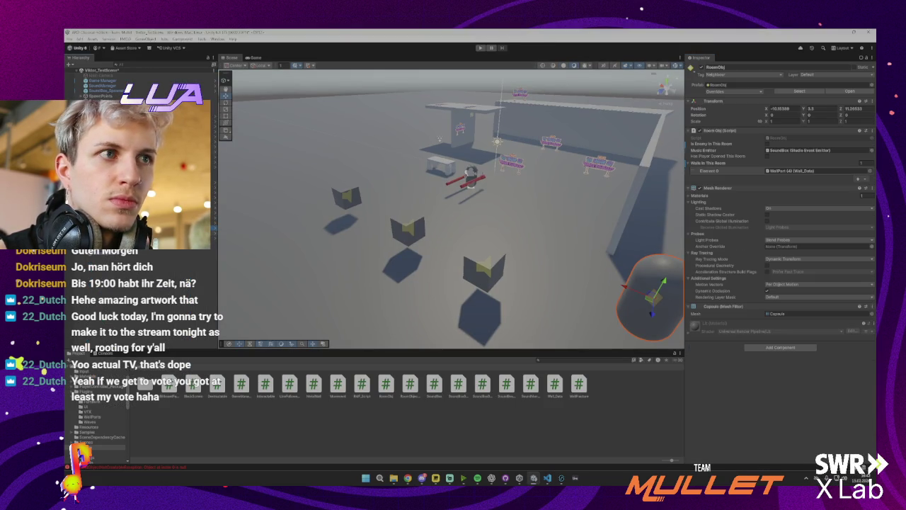
drag(264, 224, 368, 148)
key(f)
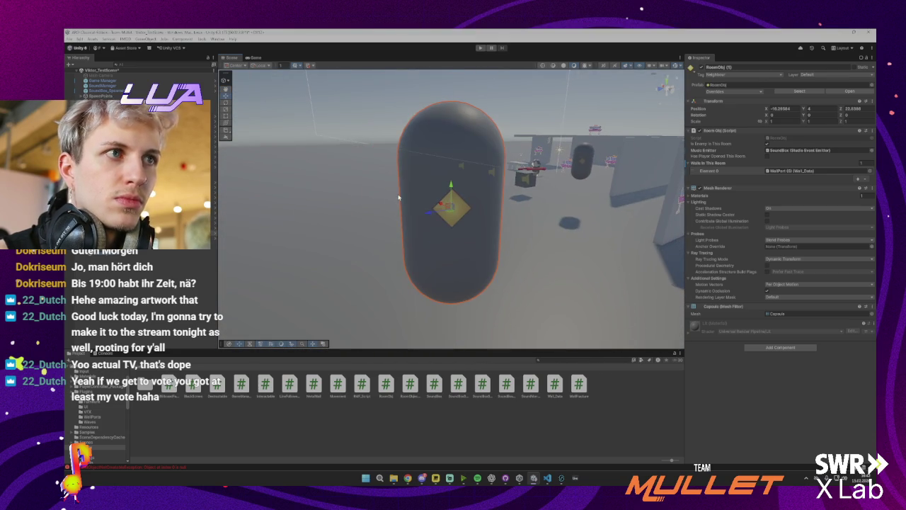
key(Delete)
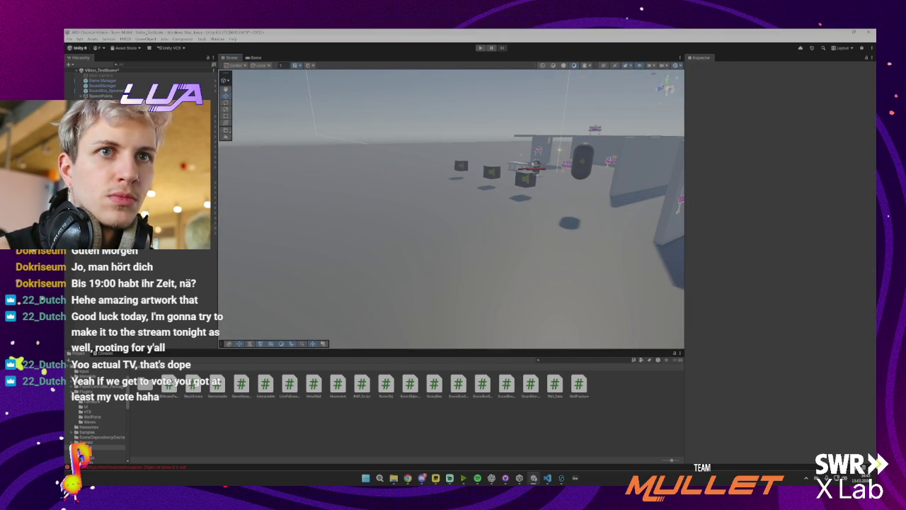
key(ctrl+z)
key(f)
drag(451, 188, 450, 311)
mouse_move(512, 246)
mouse_down()
mouse_move(455, 232)
mouse_move(489, 175)
mouse_up()
- Play-test the scene, stop play mode, and bring up the FMOD Studio mixer
click(480, 48)
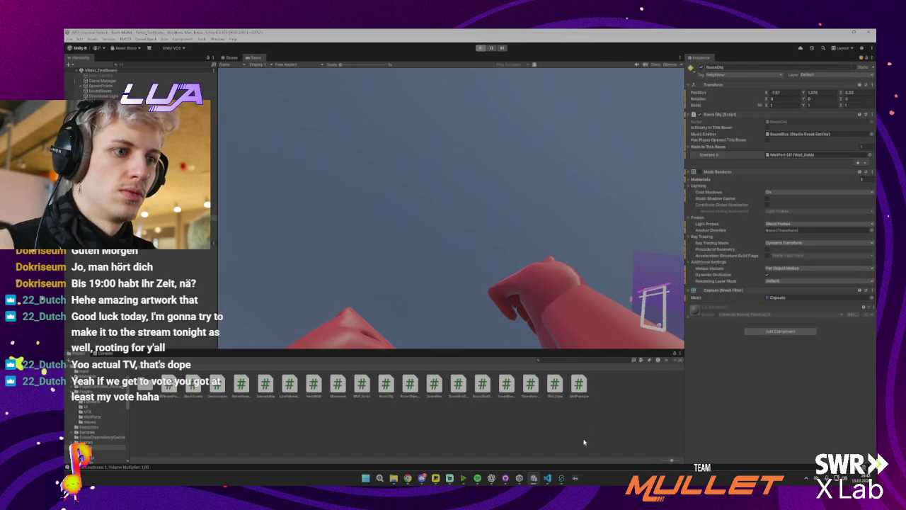
key(ctrl+p)
mouse_move(559, 478)
click(591, 449)
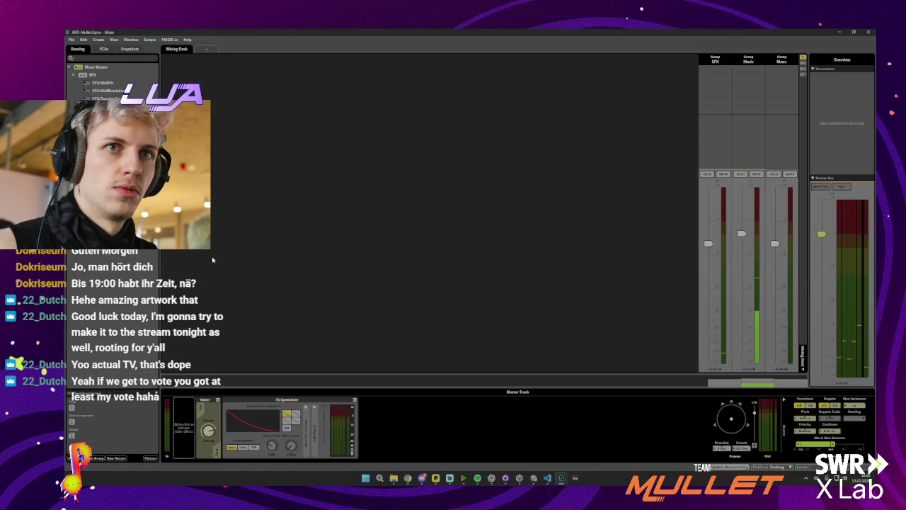
- Step through the mixer buses to view each one's effect chain, then go back to Unity
click(99, 75)
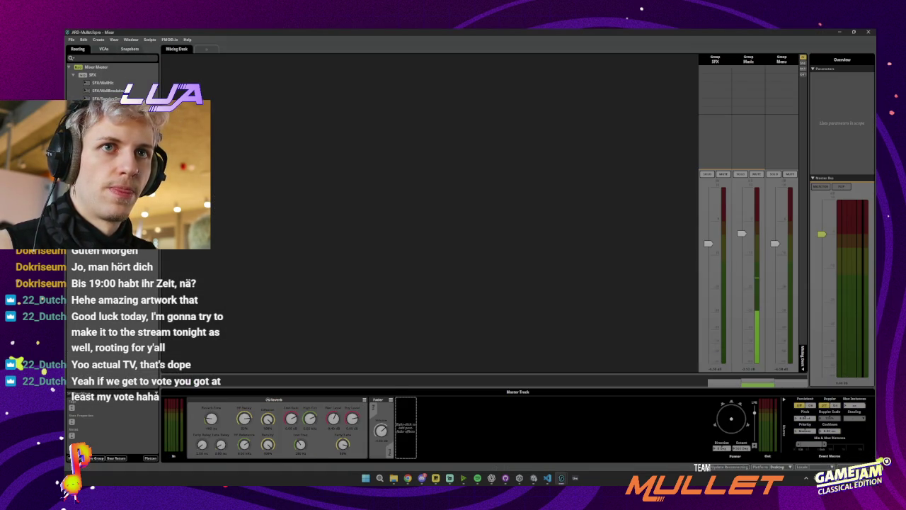
key(Down)
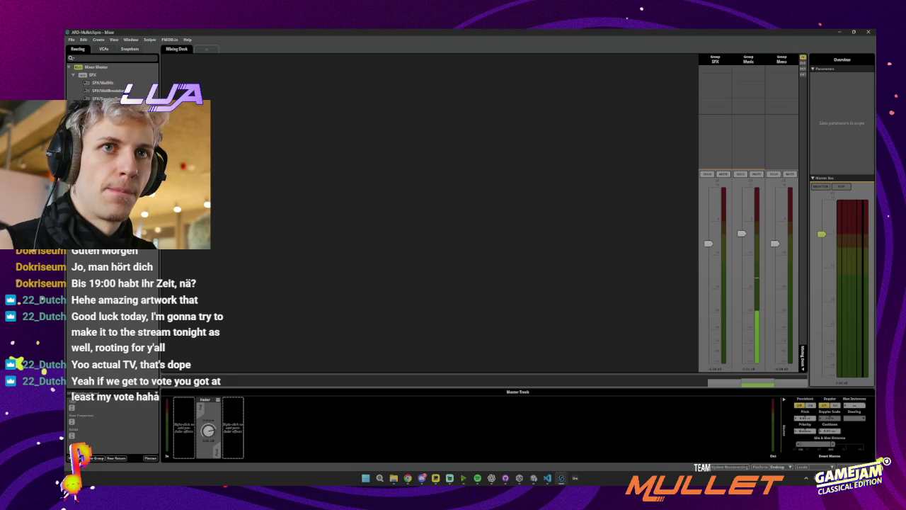
key(Up)
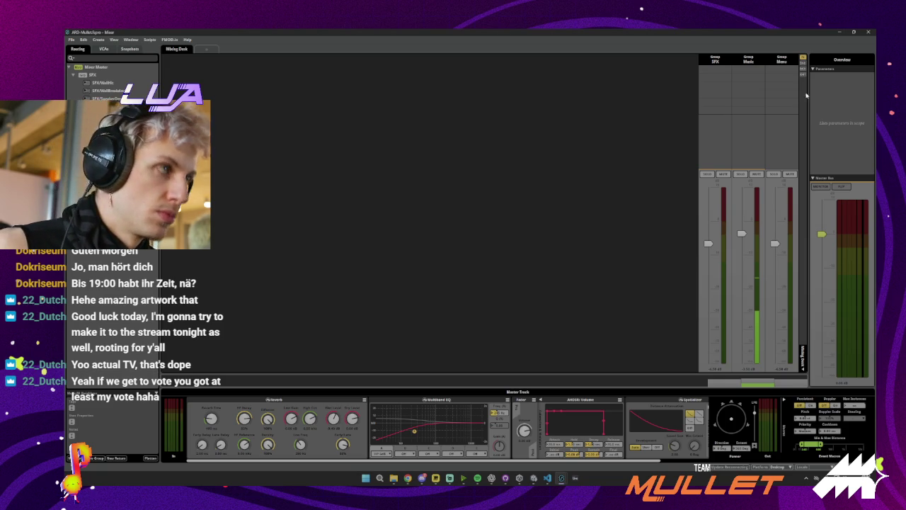
key(alt+Tab)
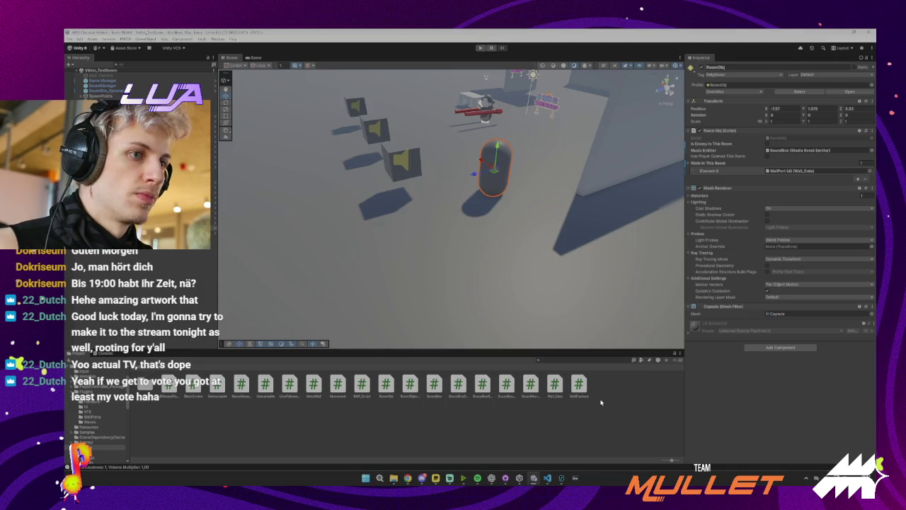
- Run and stop another play test, then bring SoundManager.cs forward in VS Code
key(ctrl+p)
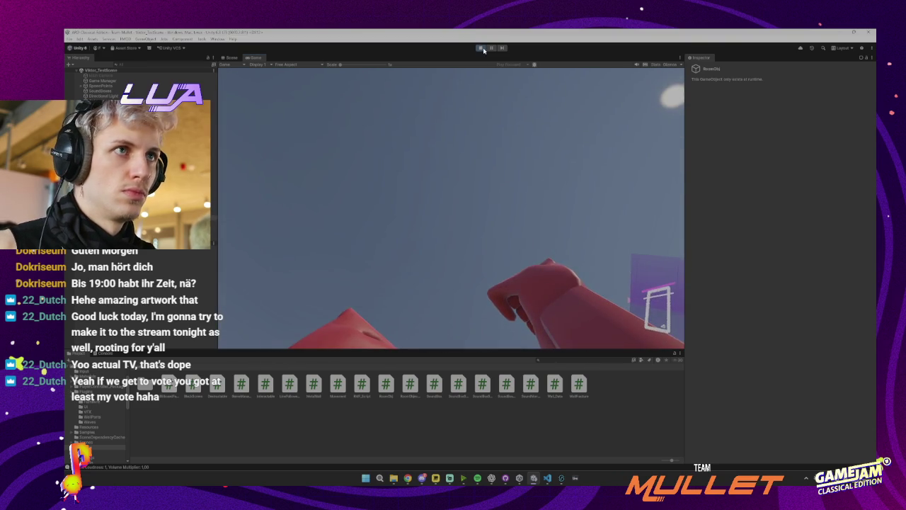
key(ctrl+p)
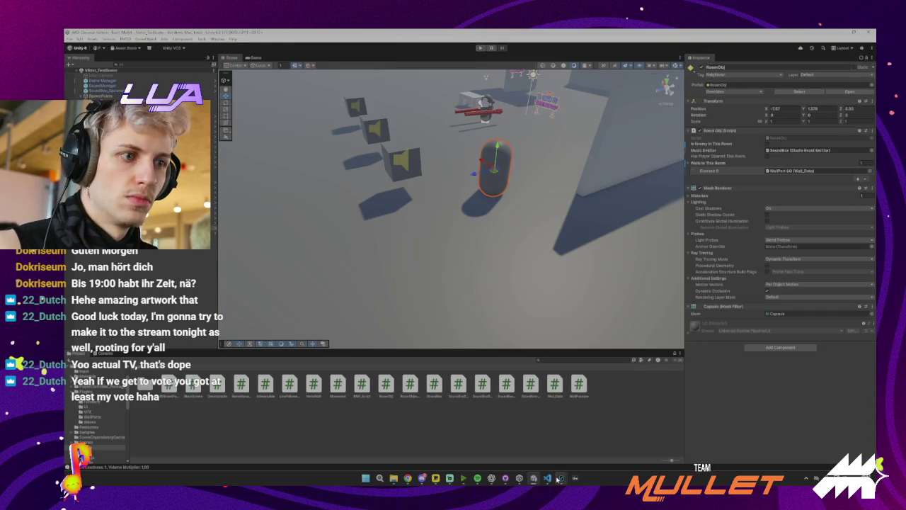
mouse_move(547, 478)
click(543, 456)
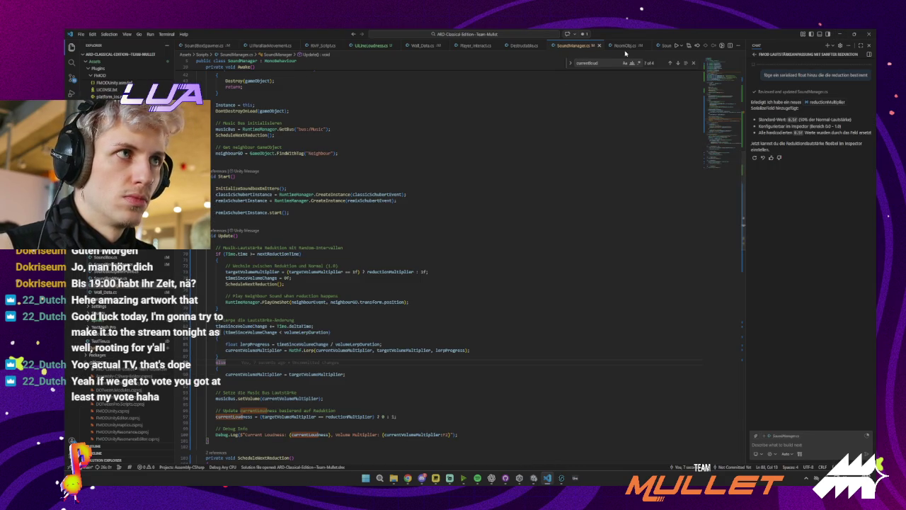
- In RoomObj.cs, find the musicEmitter code and delete the "code reached this" Debug.Log line
click(624, 45)
double_click(234, 231)
key(ctrl+f)
click(678, 63)
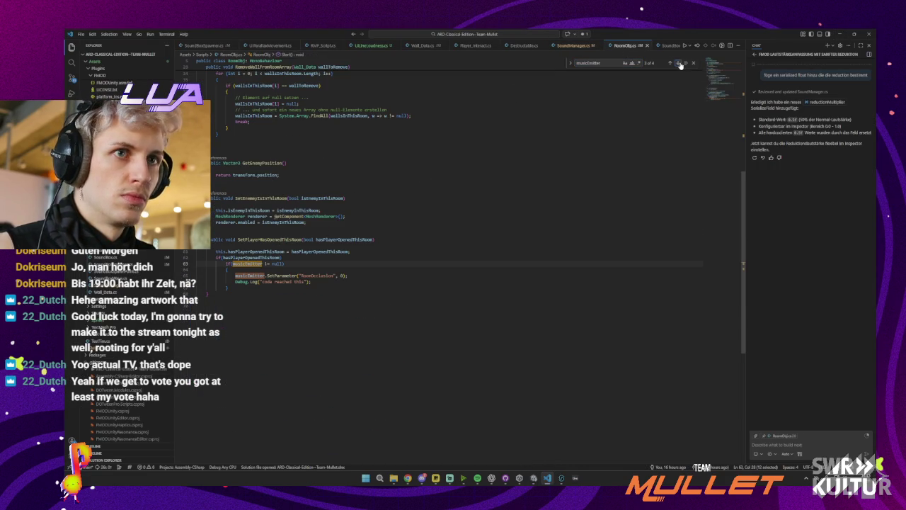
click(333, 267)
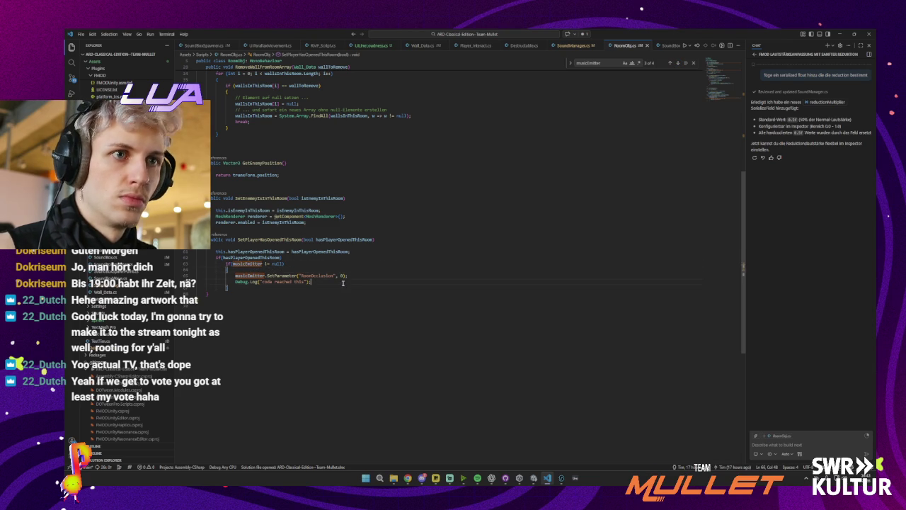
drag(342, 283, 355, 276)
key(BackSpace)
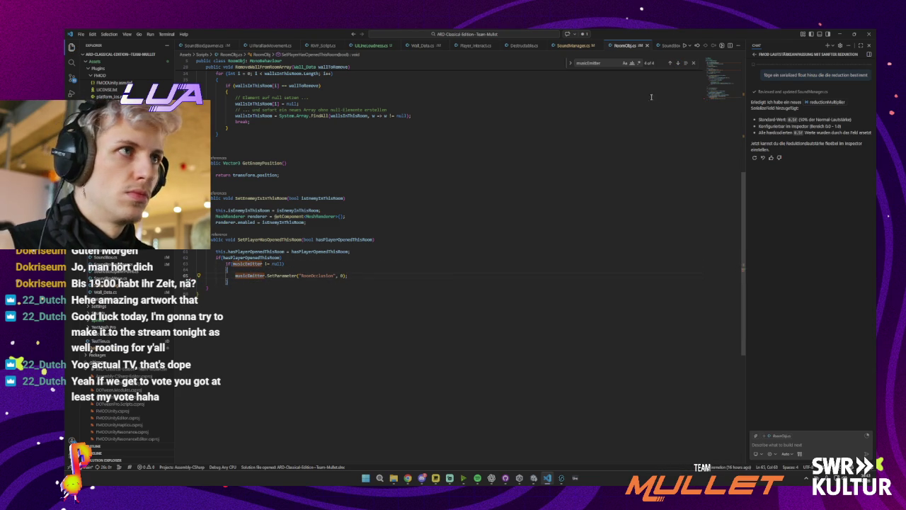
key(Escape)
- Search SoundManager.cs for 'neigh', then minimize VS Code
key(ctrl+Tab)
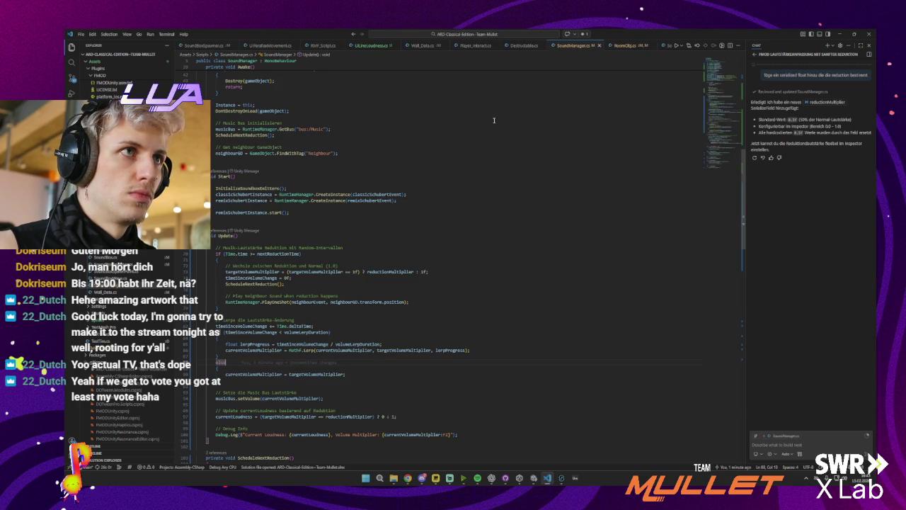
scroll(437, 205, down, 5)
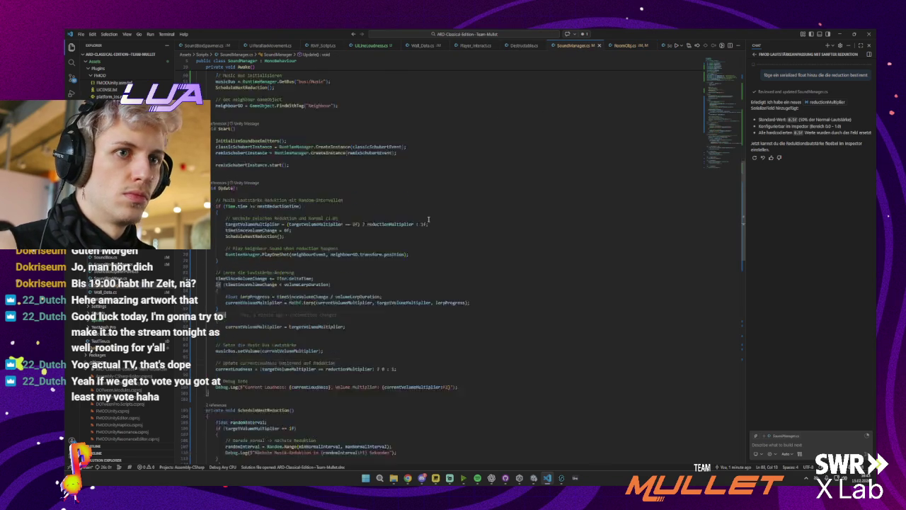
scroll(427, 221, down, 4)
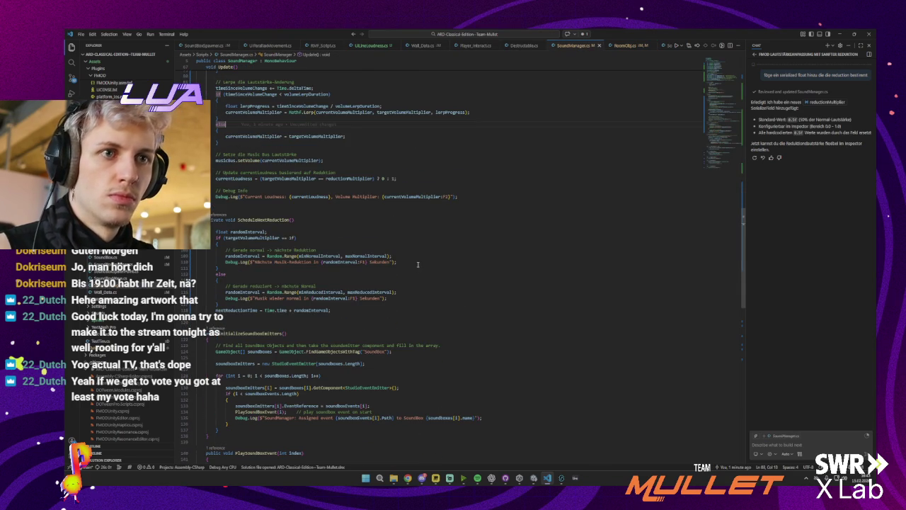
key(ctrl+f)
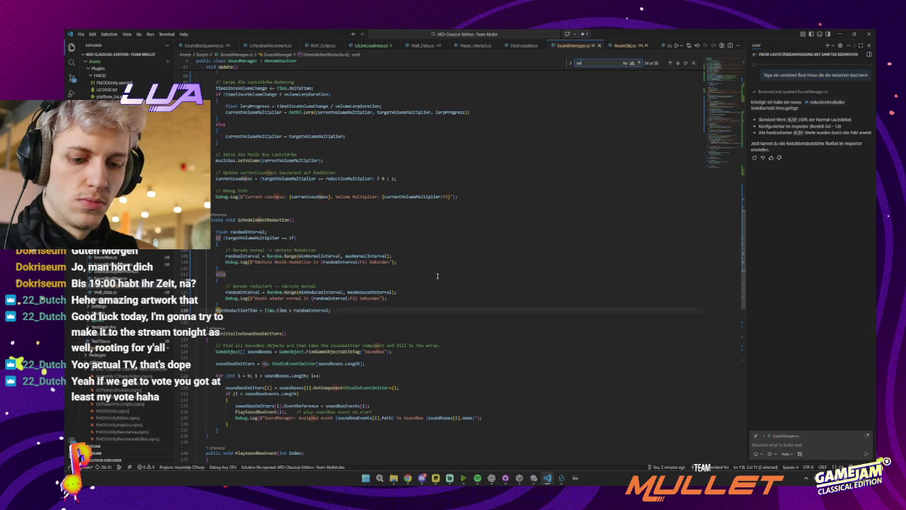
text(neigh)
click(359, 185)
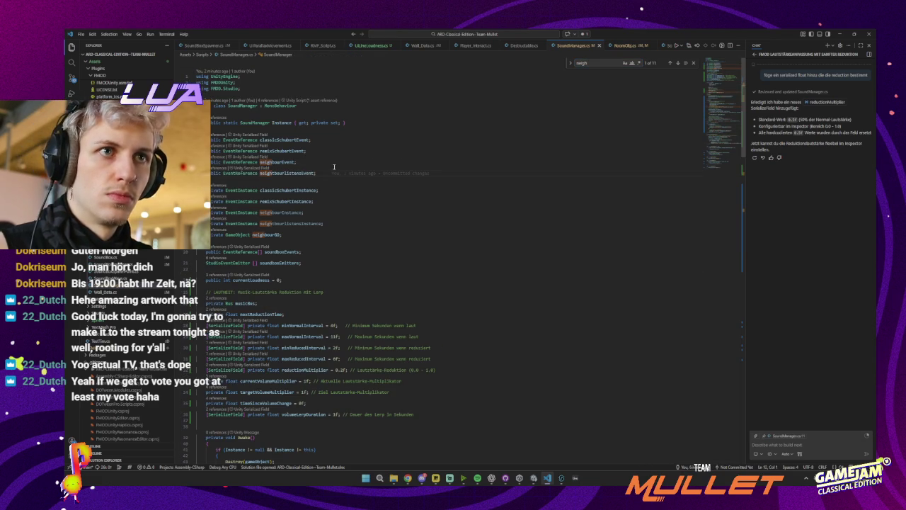
click(839, 34)
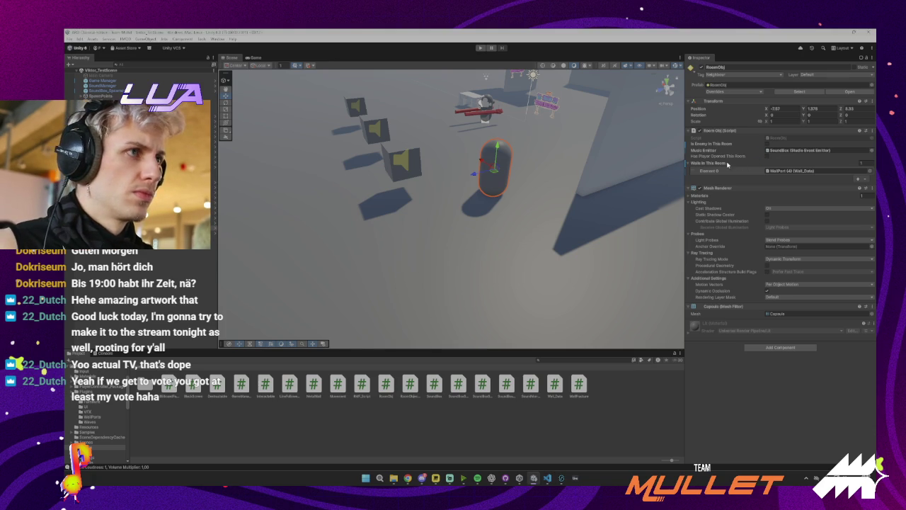
- Set SoundManager's Neighbour Listen Event to event:/SFX/NeighbourListen
click(102, 85)
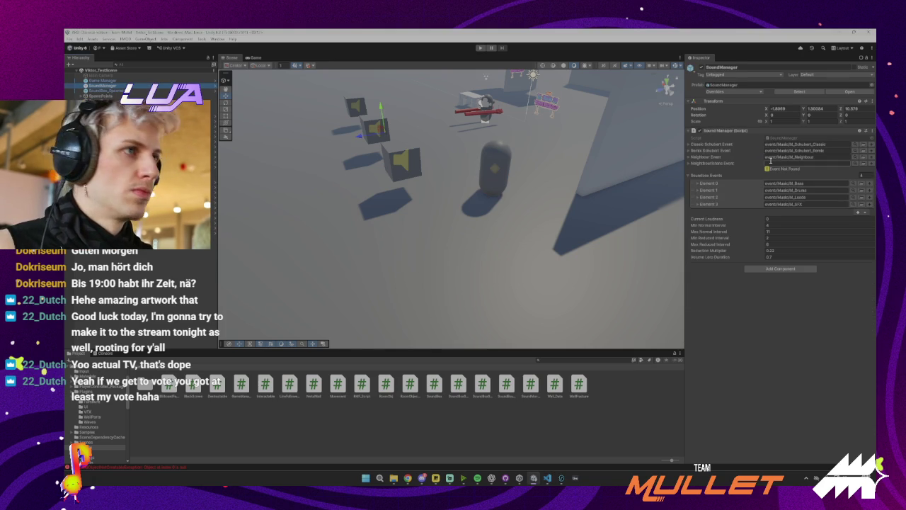
click(823, 163)
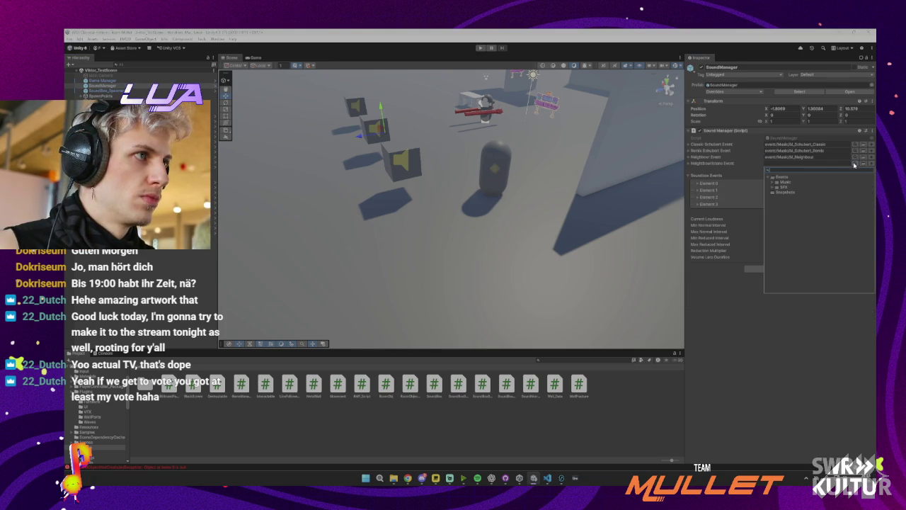
click(774, 188)
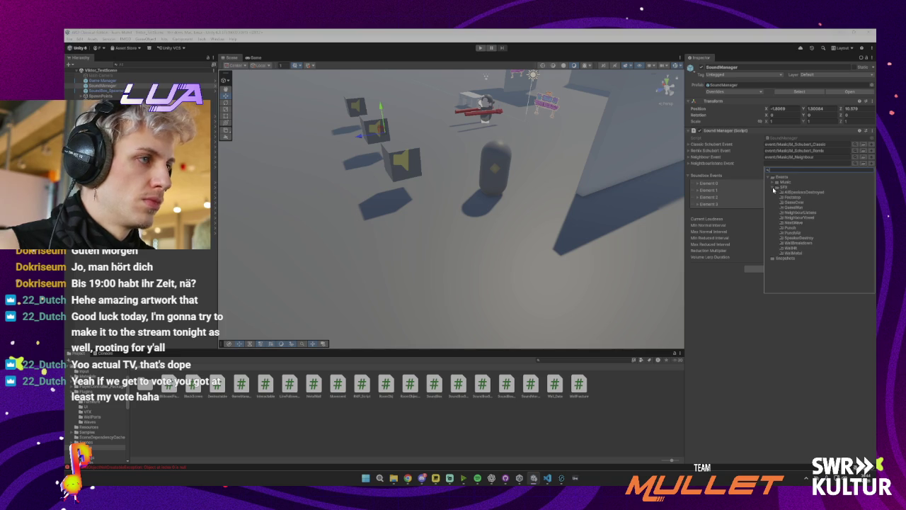
click(801, 217)
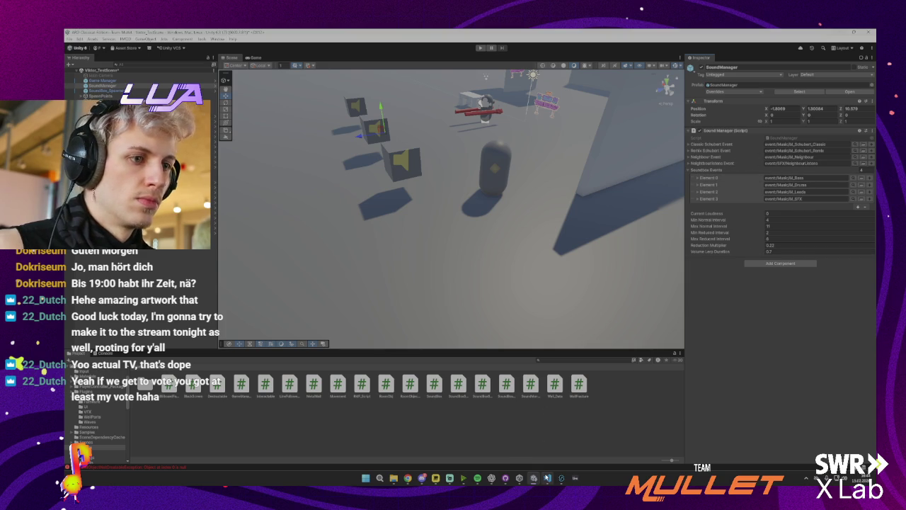
click(545, 478)
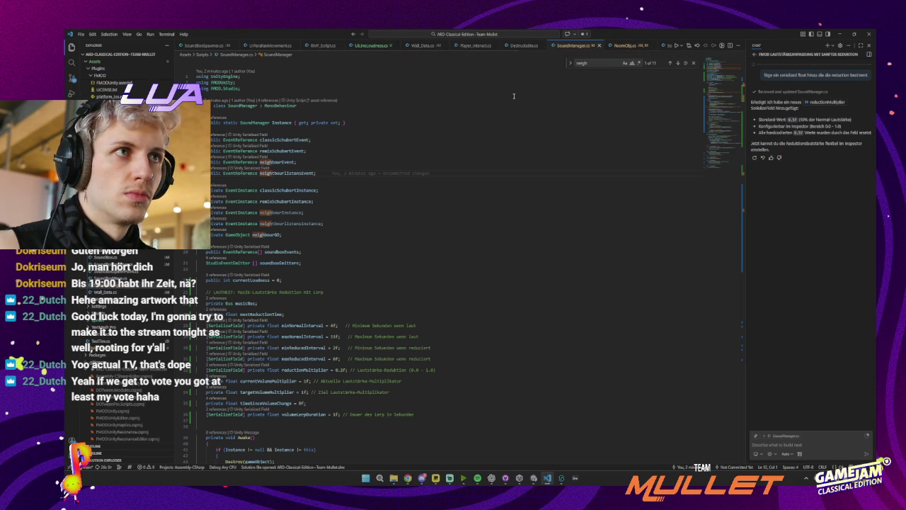
- Step through the 'neigh' matches in SoundManager.cs up to the neighbourEvent play call, then open FMOD's M_Neighbour event
scroll(373, 184, down, 7)
click(366, 231)
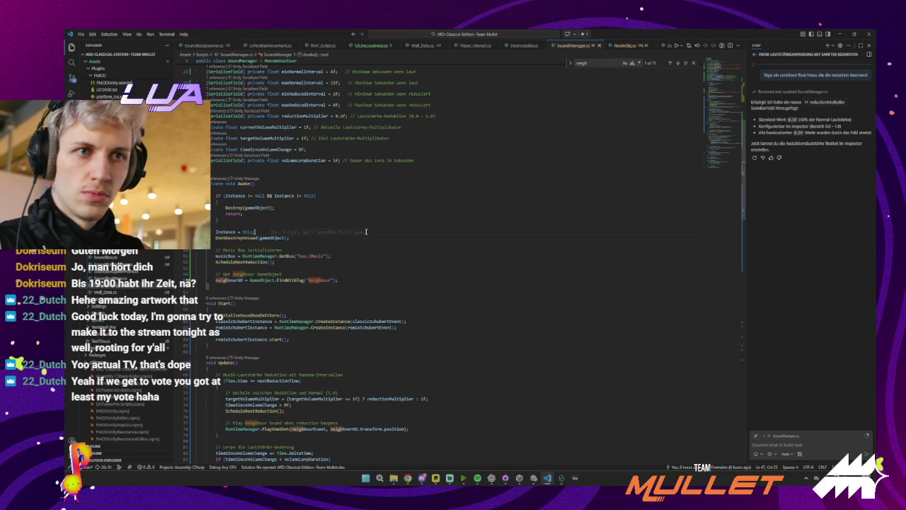
key(F3)
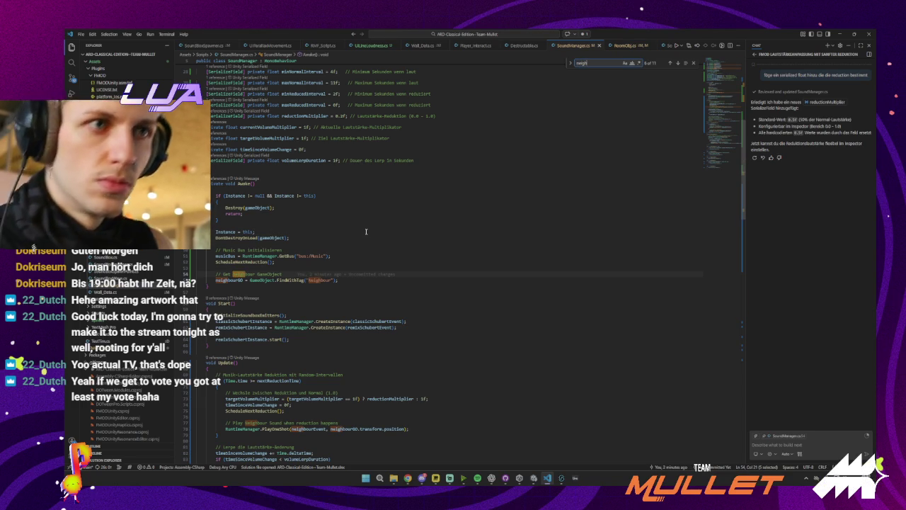
click(677, 63)
click(678, 63)
click(678, 63)
click(679, 64)
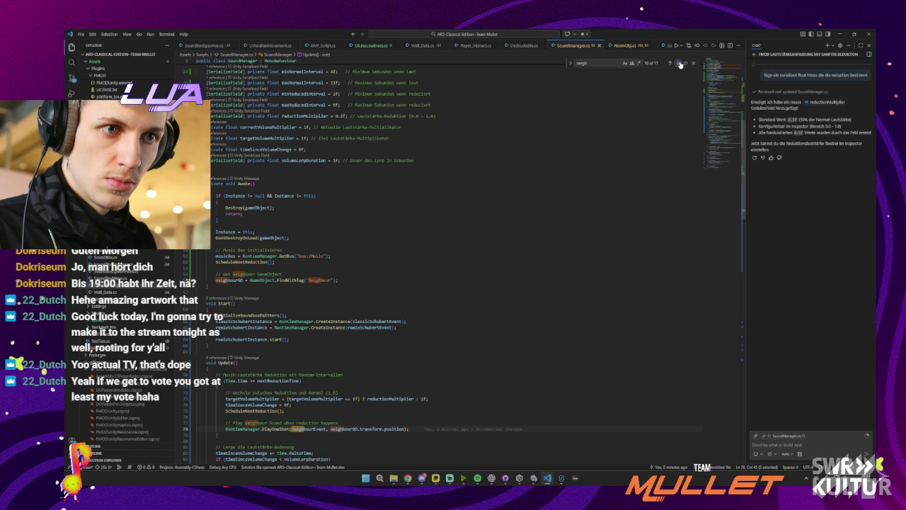
mouse_move(561, 478)
click(544, 443)
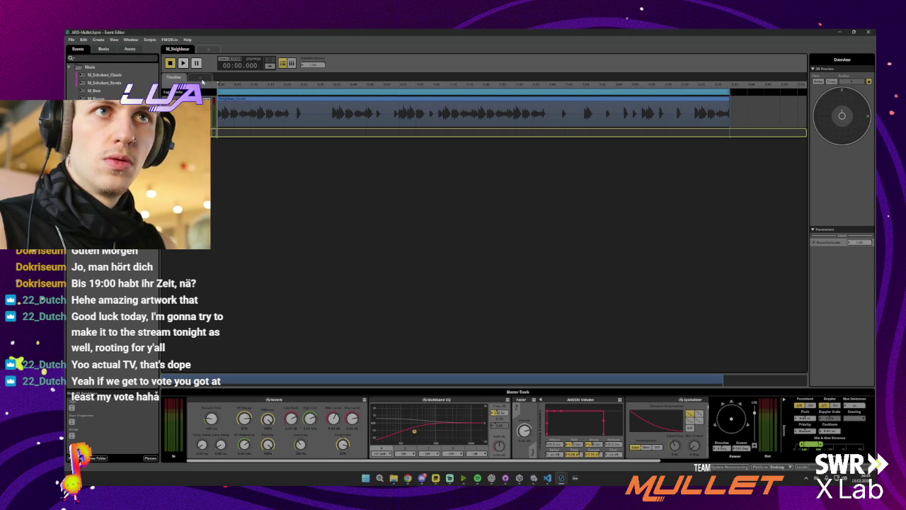
- Minimize FMOD Studio and VS Code, then enter Unity play mode to hear the neighbour sounds
click(839, 32)
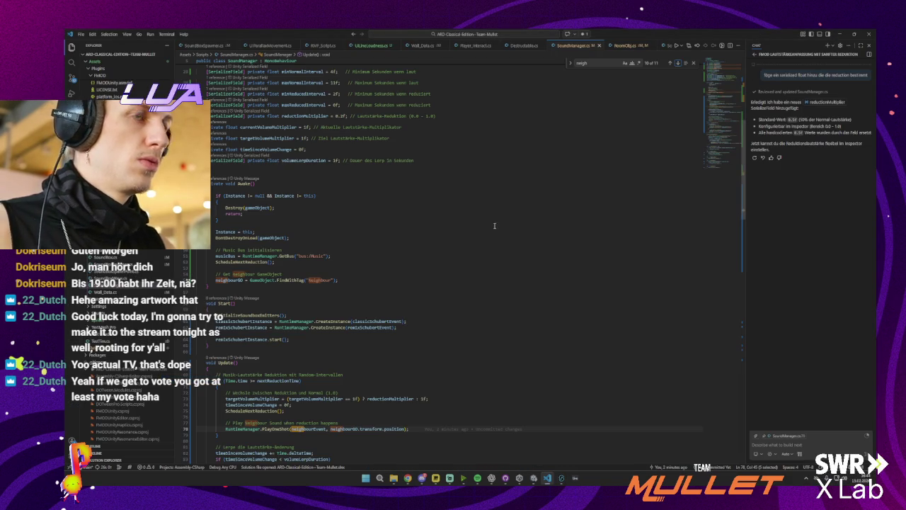
click(839, 33)
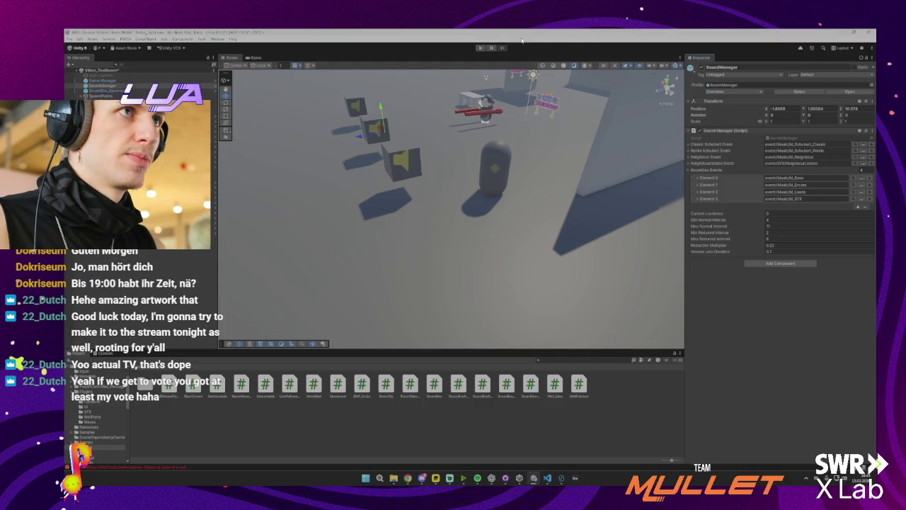
click(479, 48)
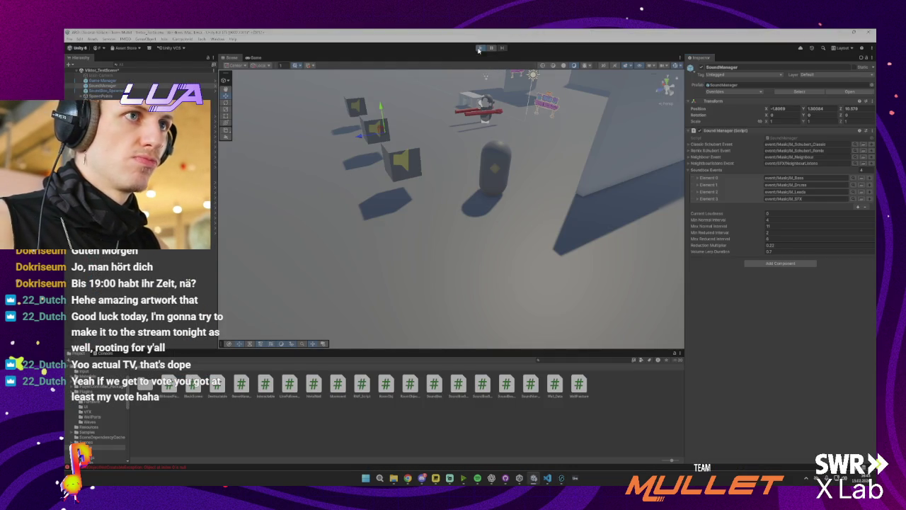
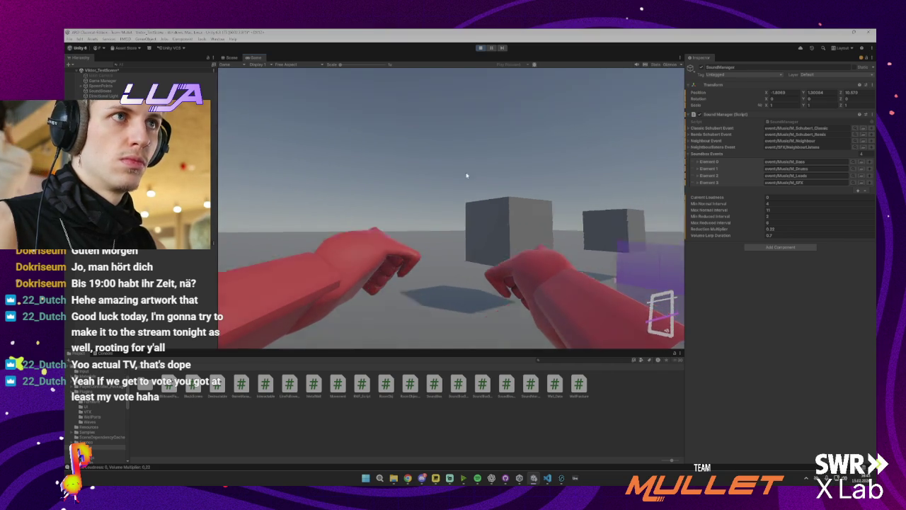
- Exit play mode and inspect the Game Manager and SoundBox_Spawner objects
key(ctrl+p)
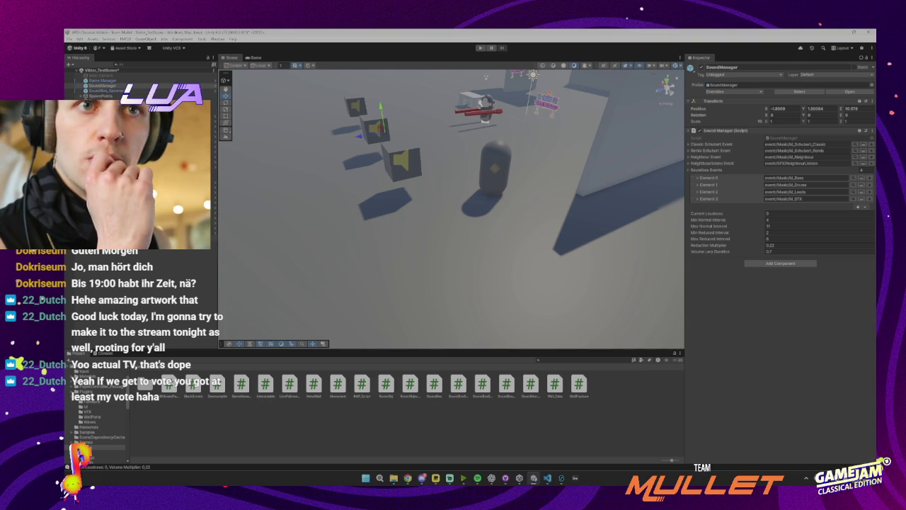
click(119, 82)
click(119, 91)
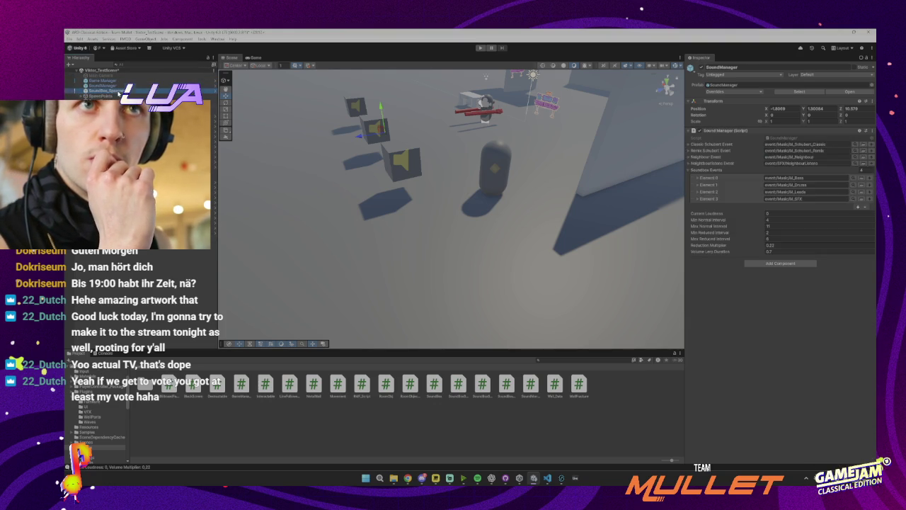
- Inspect the three SoundBox cubes and the RoomObj capsule in the test scene
click(374, 129)
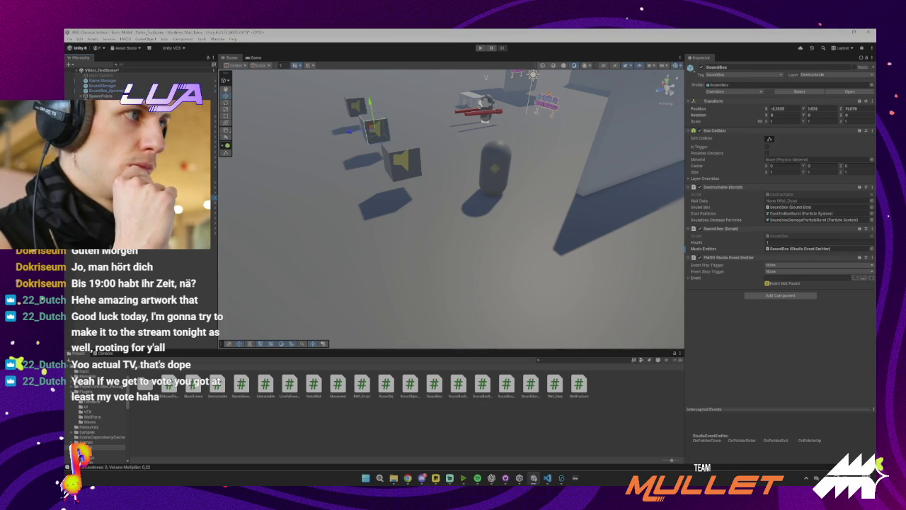
click(354, 107)
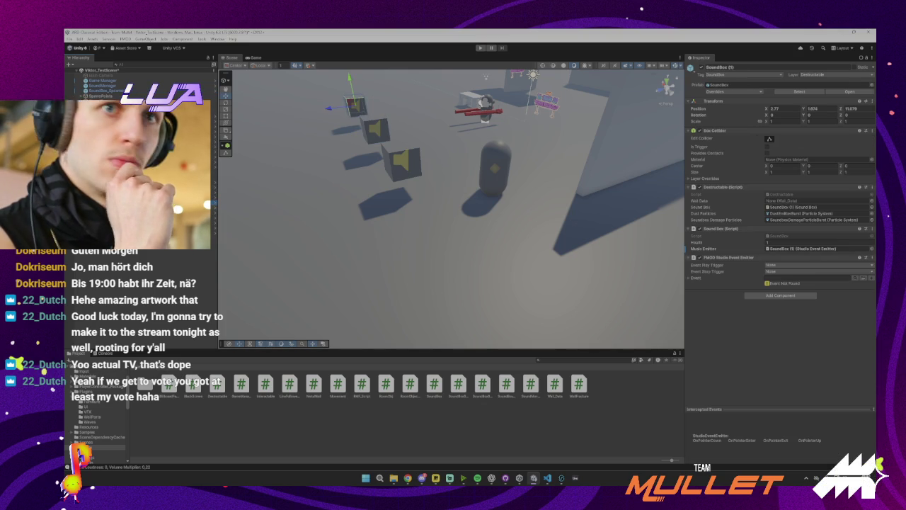
click(401, 162)
click(141, 213)
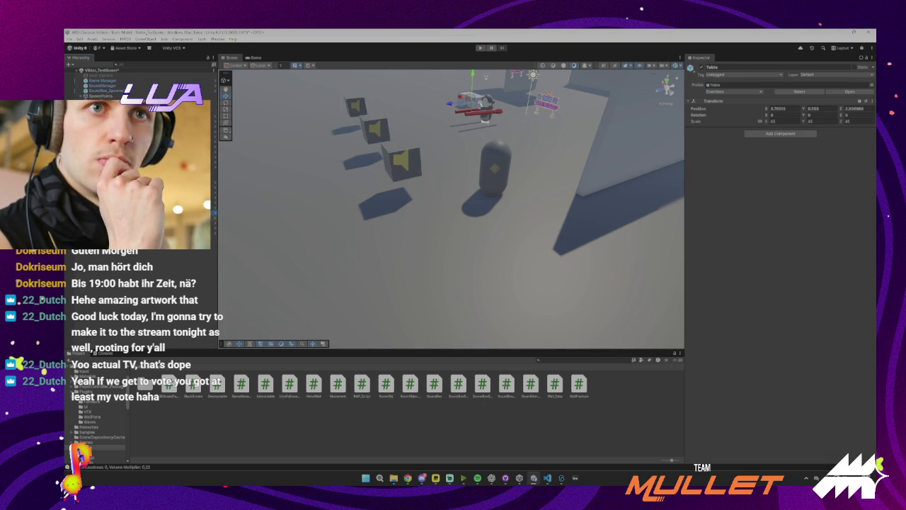
click(142, 218)
click(141, 223)
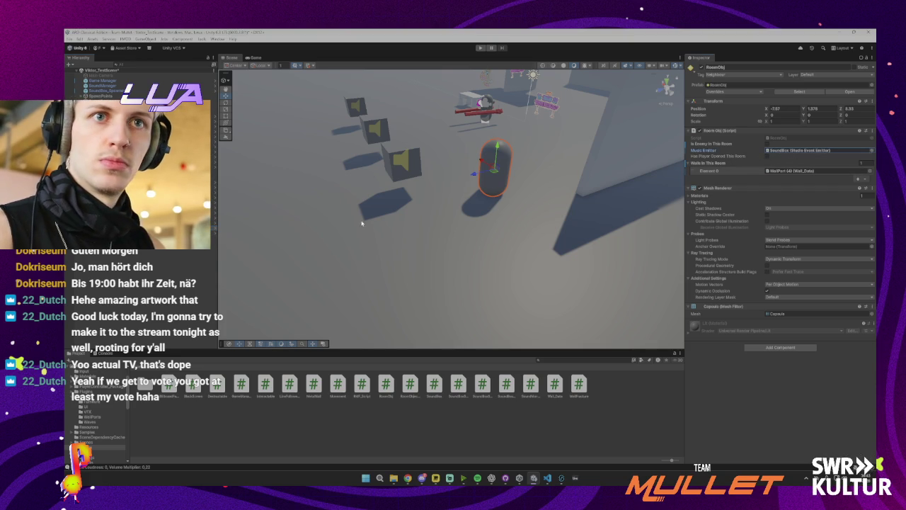
- Set the RoomObj Music Emitter reference to None
click(870, 151)
click(845, 169)
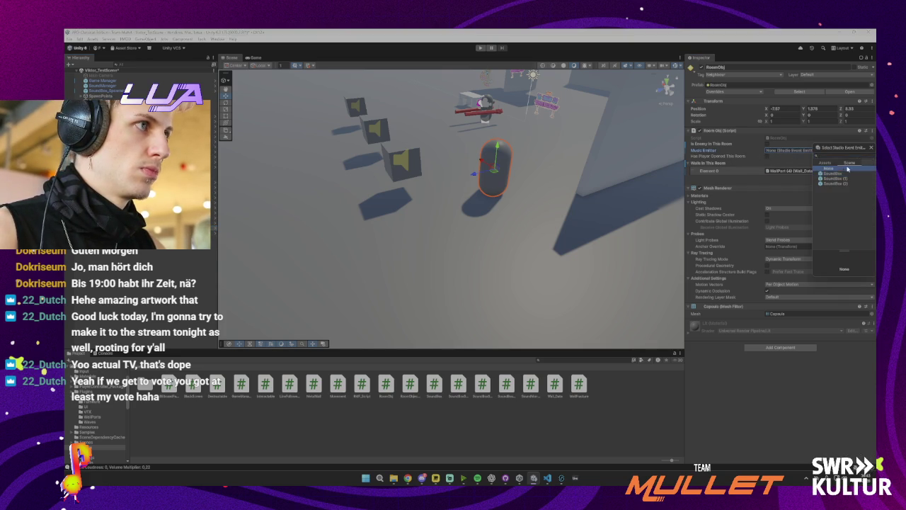
click(870, 147)
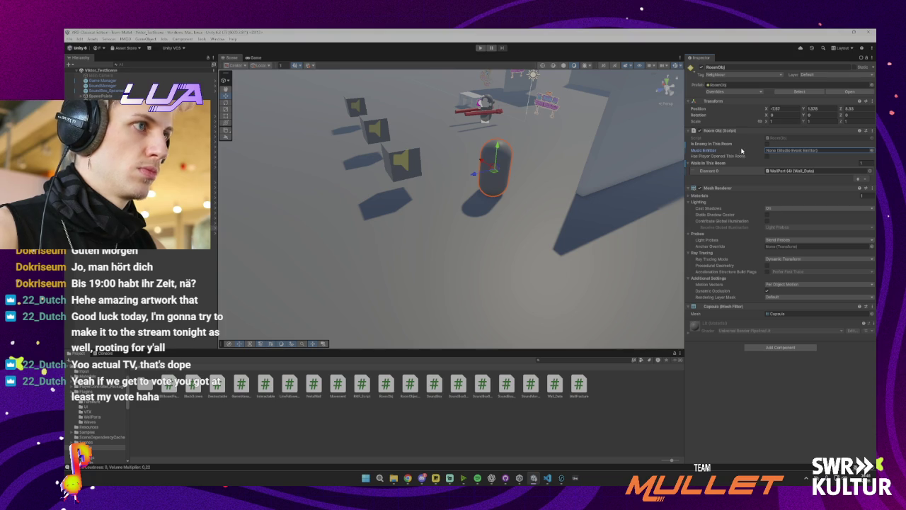
- Open the RoomObj prefab, return to the scene, and clear the hierarchy selection
click(211, 232)
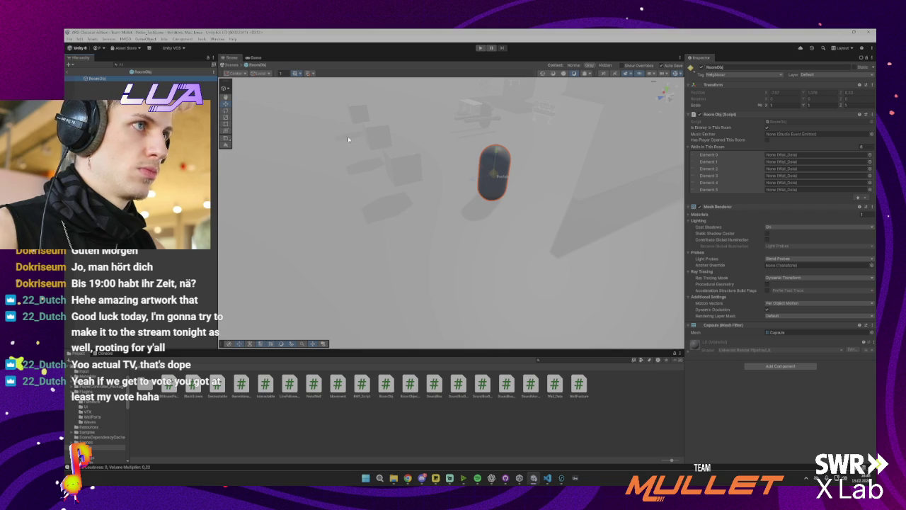
click(81, 80)
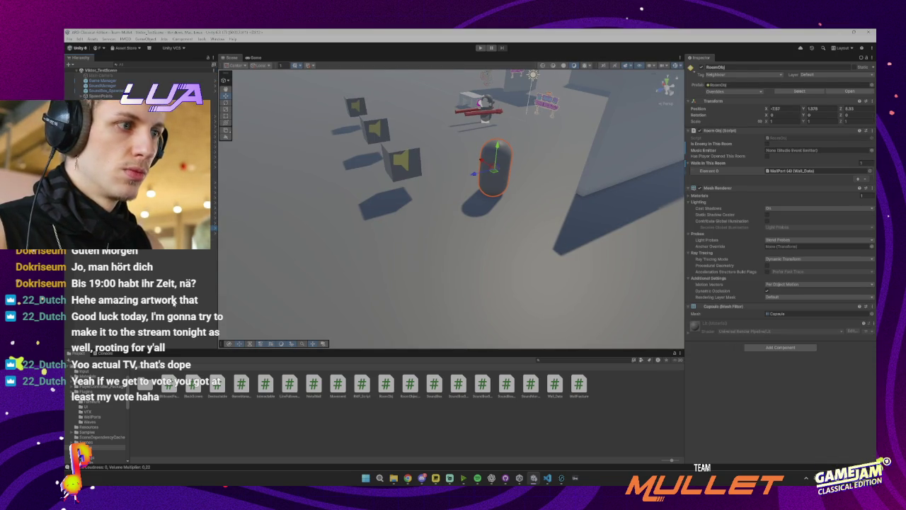
right_click(175, 304)
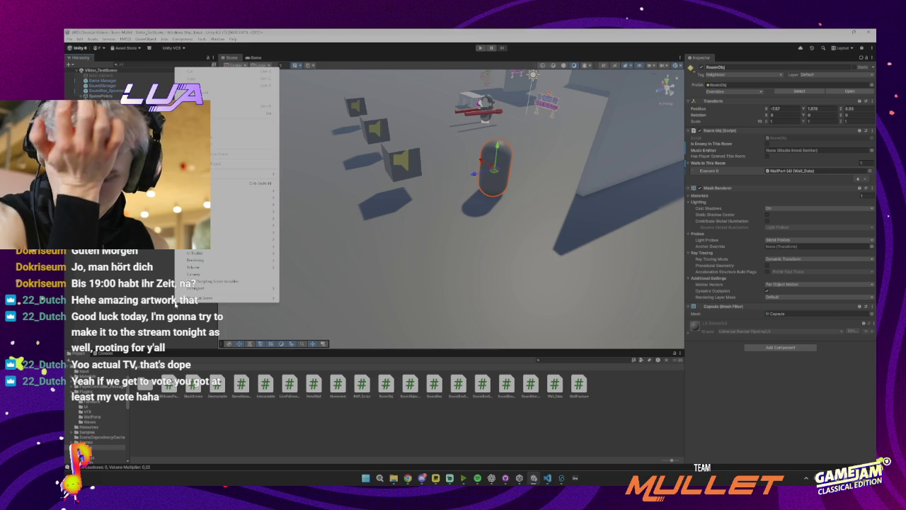
click(144, 326)
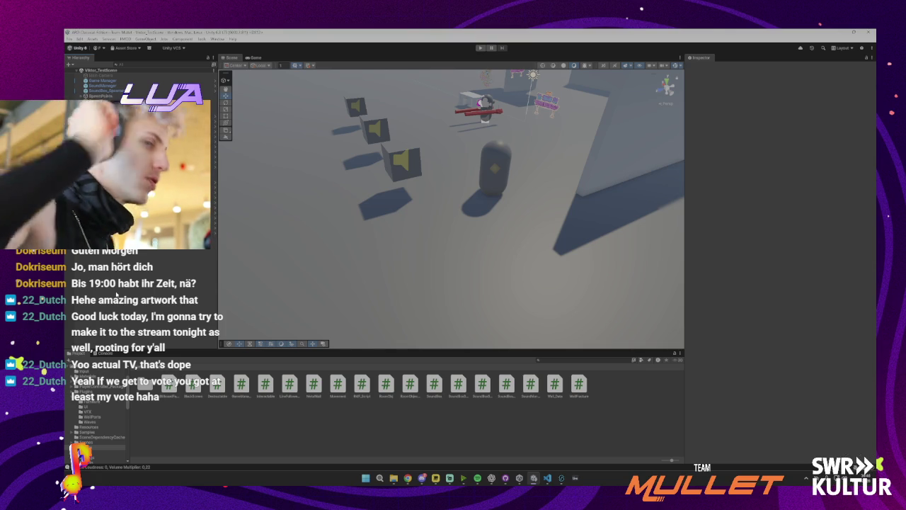
- In GitHub Desktop, commit the 52 changed files to main as 'Loudness', then pull origin
click(506, 477)
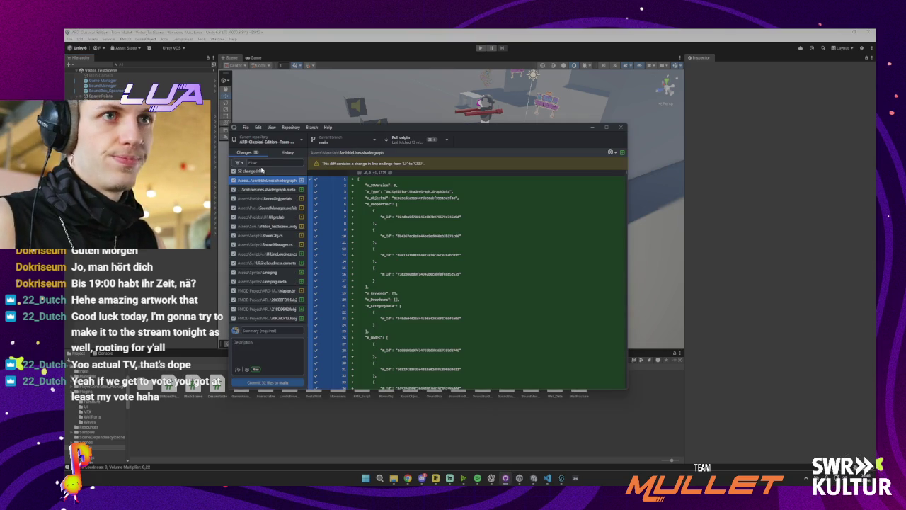
text(Loudness)
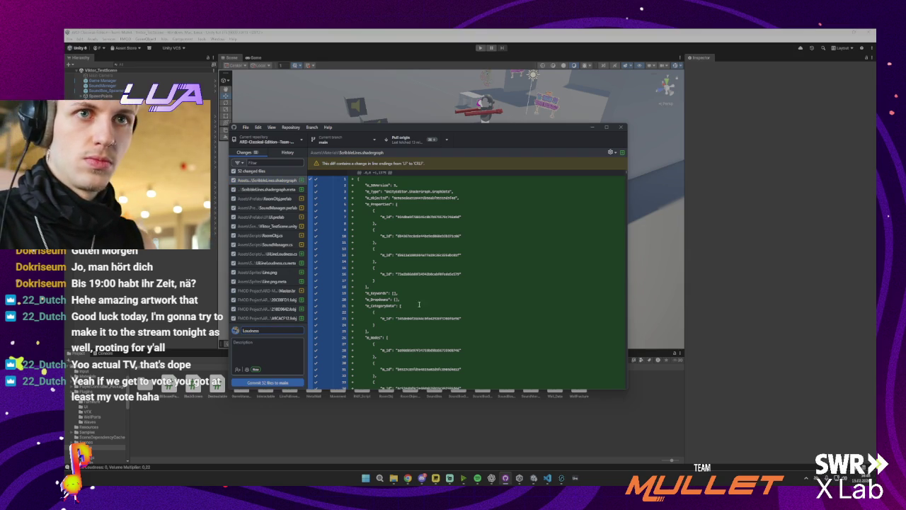
click(279, 382)
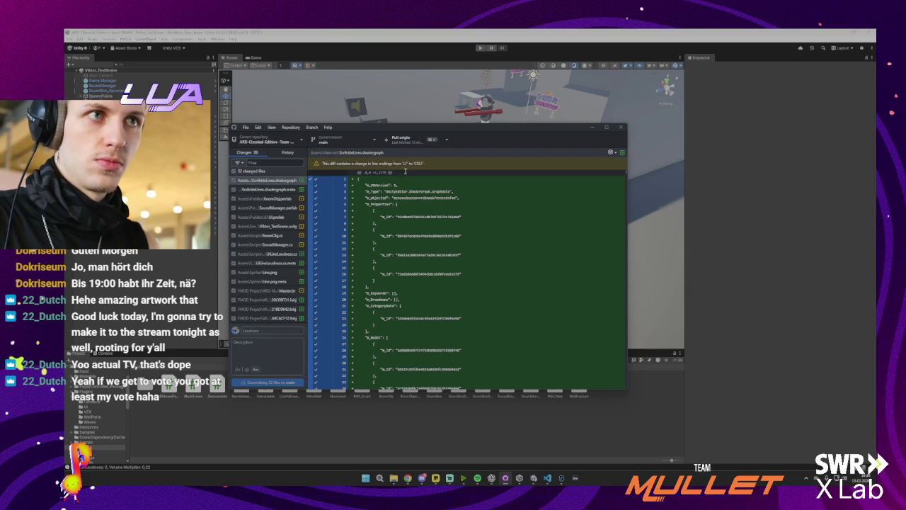
click(413, 145)
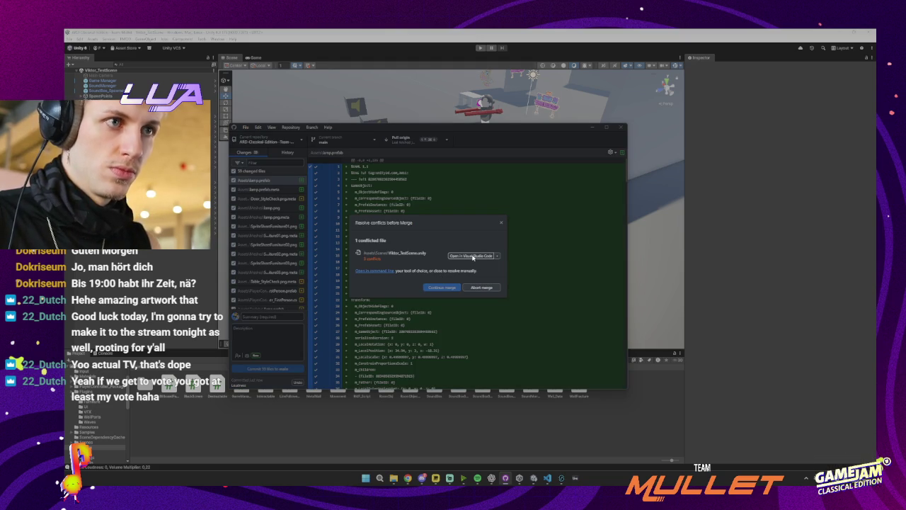
- Resolve the scene conflict using the origin/main version and continue the merge
click(496, 255)
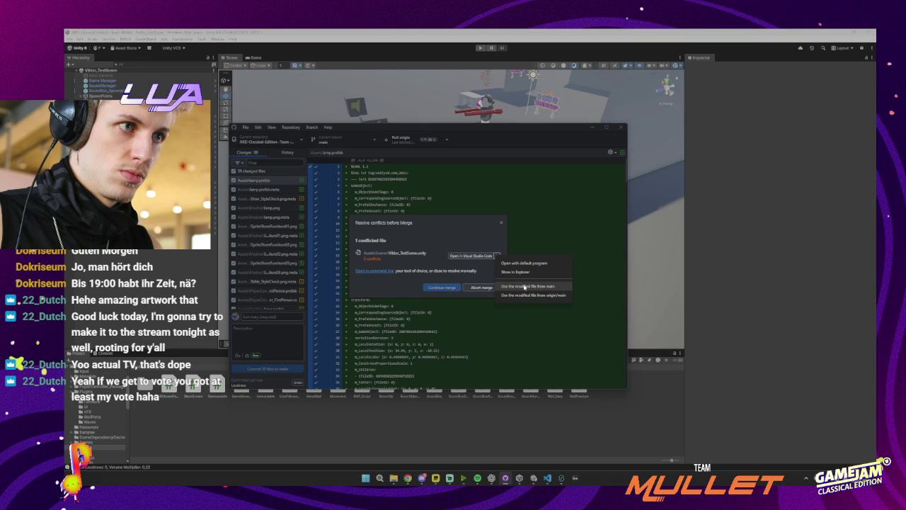
click(523, 295)
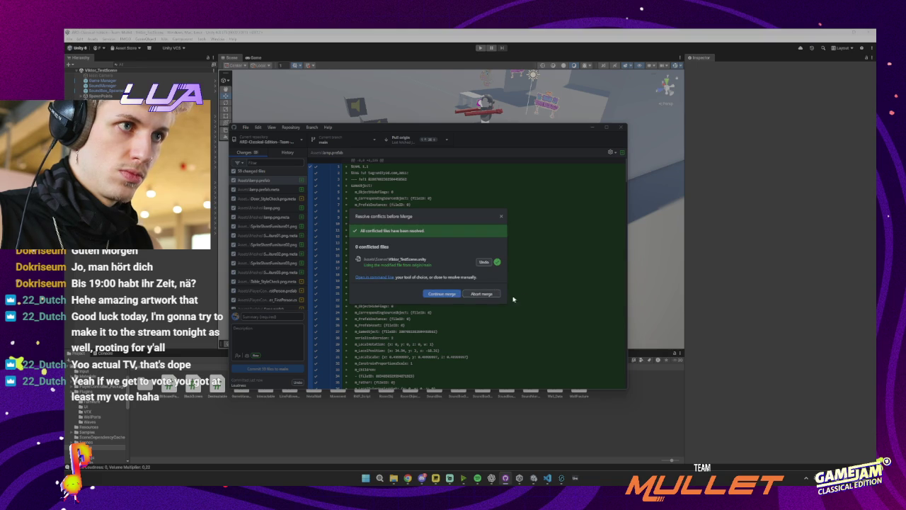
click(453, 296)
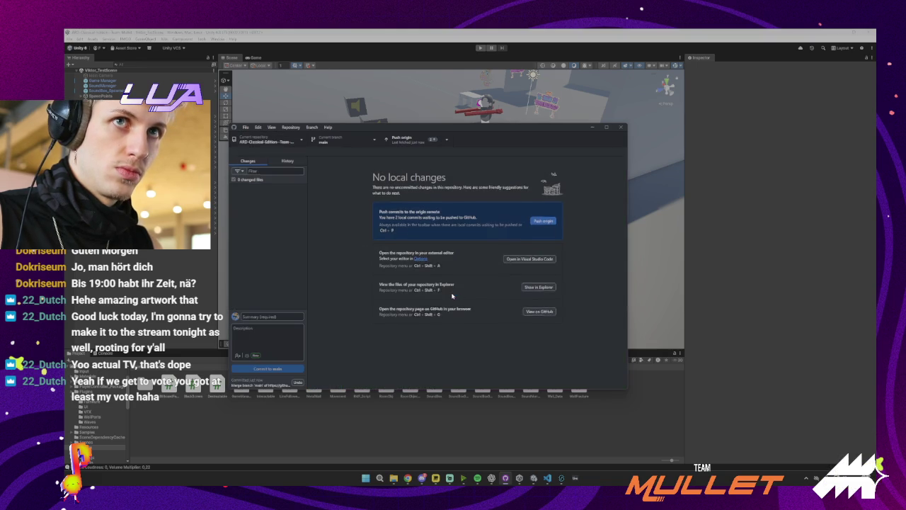
- Push to origin, fetch and pull the newer remote commits, push again, and leave GitHub Desktop
click(410, 144)
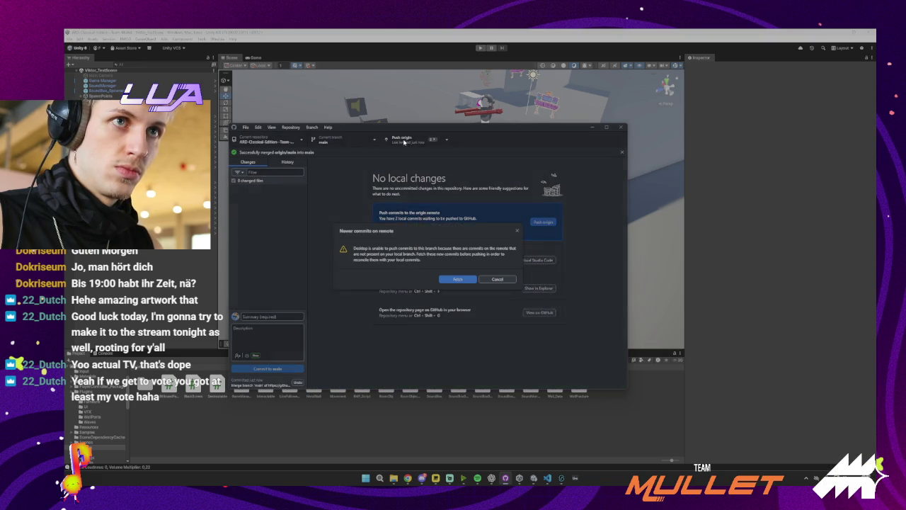
click(458, 280)
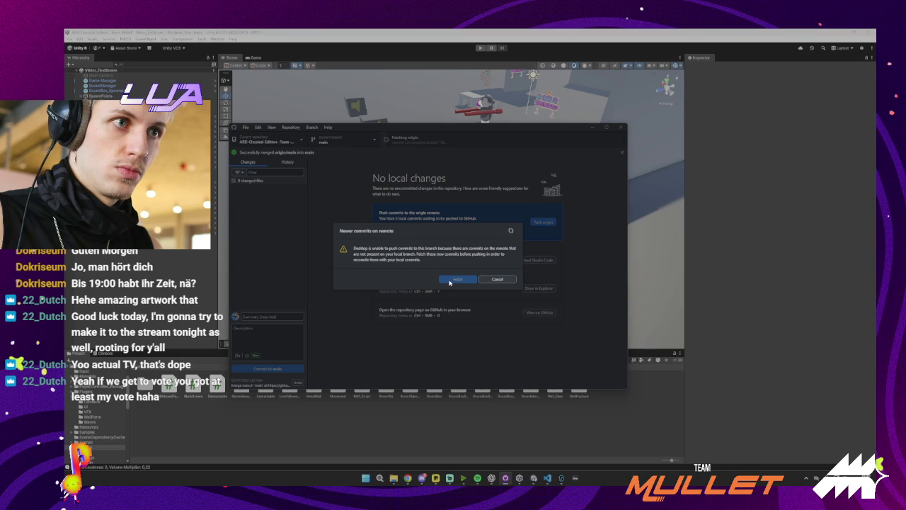
click(413, 142)
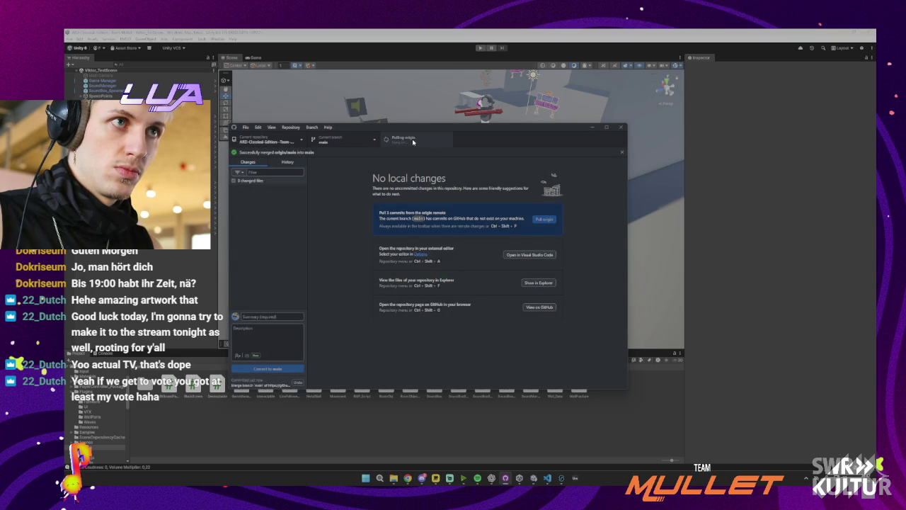
click(415, 141)
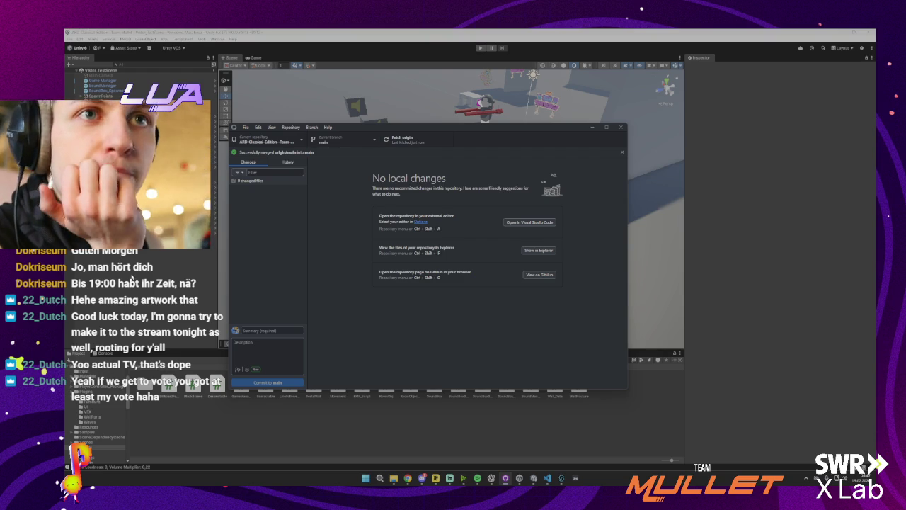
key(alt+Tab)
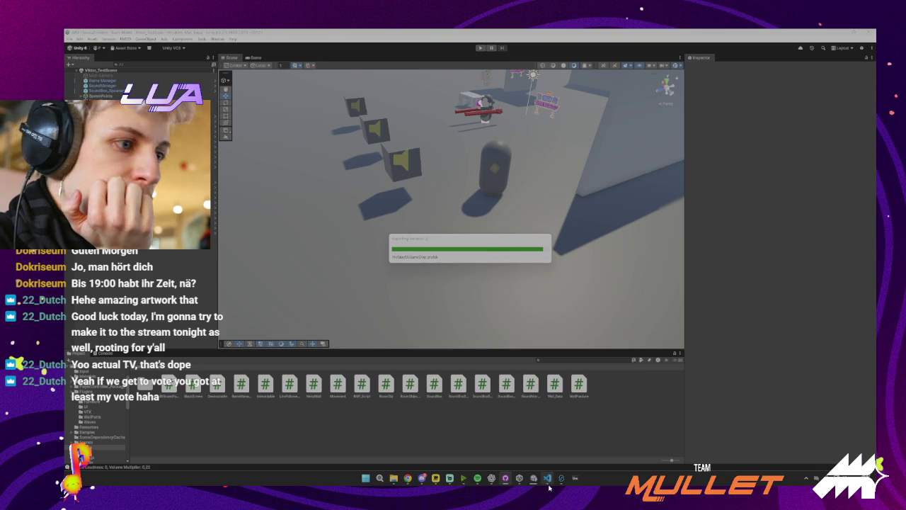
- Reload the externally modified scene and open SoundManager.cs in VS Code at empty line 53
mouse_move(548, 485)
click(485, 264)
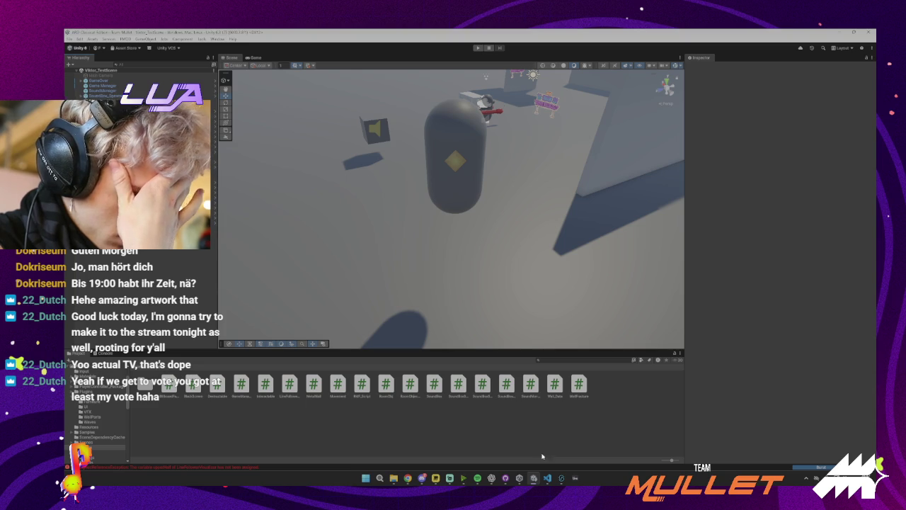
click(548, 477)
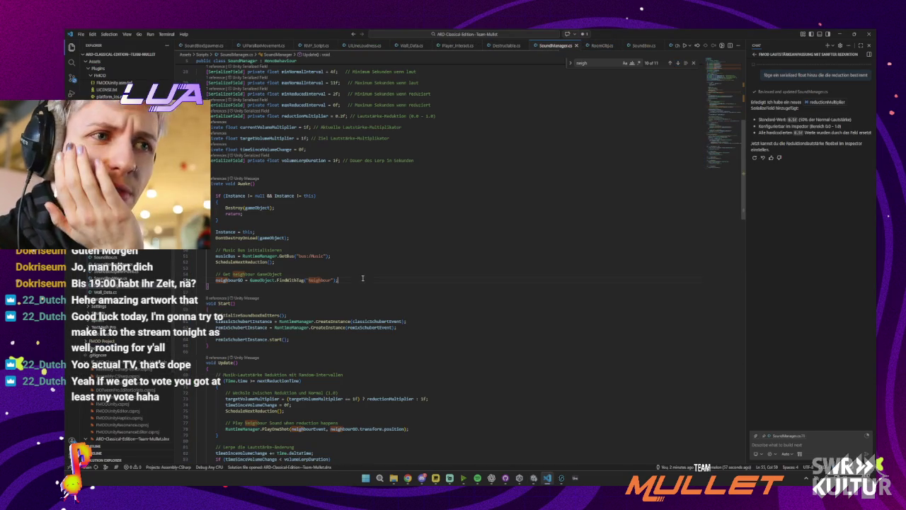
click(335, 270)
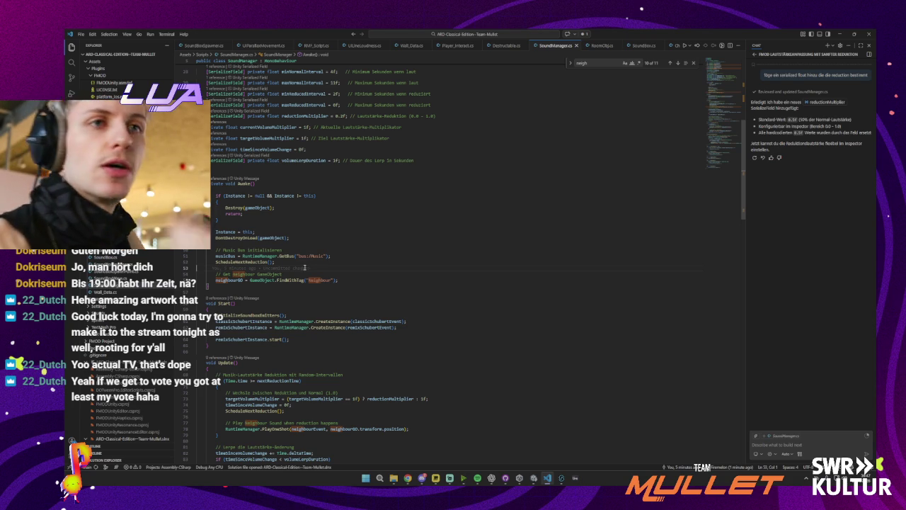
- Back in Unity, inspect SoundManager, then bring FMOD's Event Editor showing SI_Neighbour forward
click(839, 33)
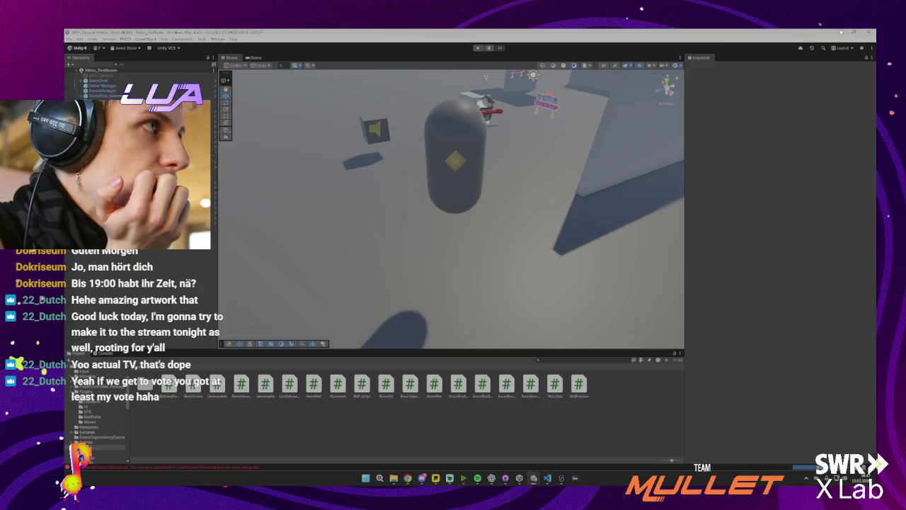
click(99, 91)
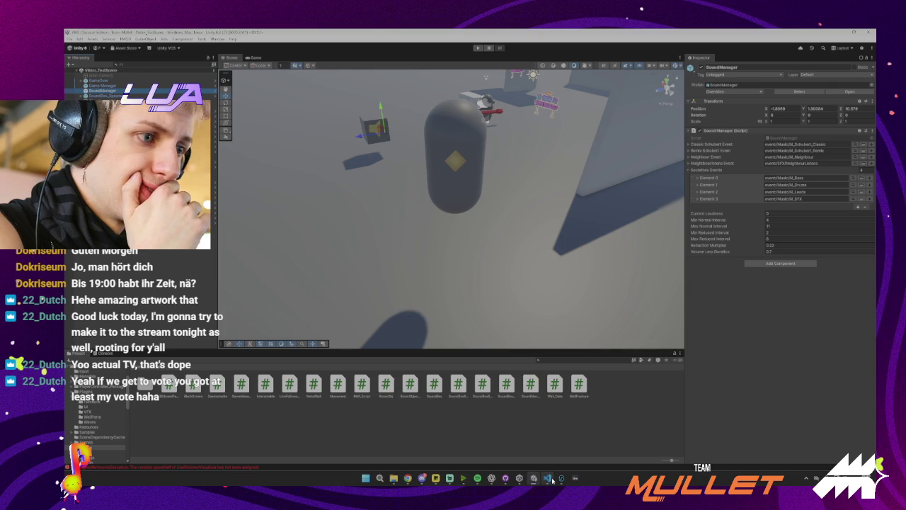
mouse_move(547, 477)
click(455, 167)
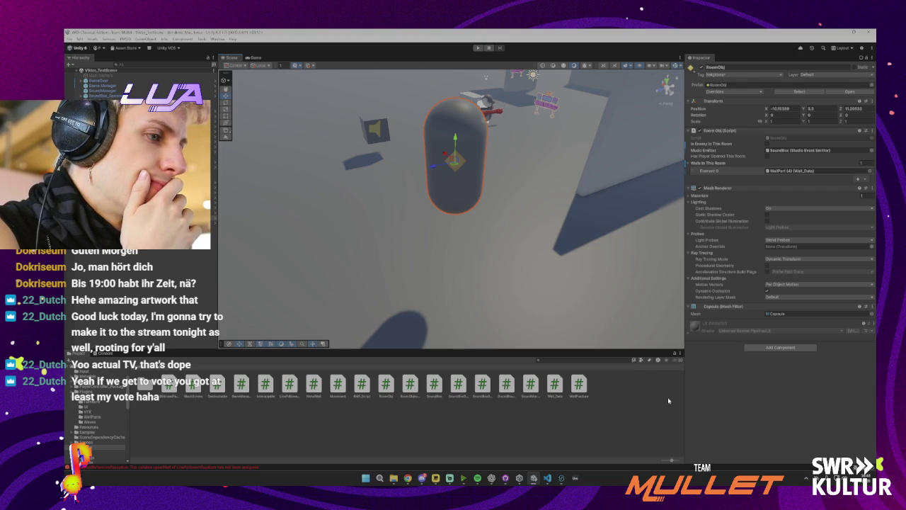
- Preview the FMOD Event Editor, minimize it, and switch to SoundManager.cs in VS Code
mouse_move(547, 478)
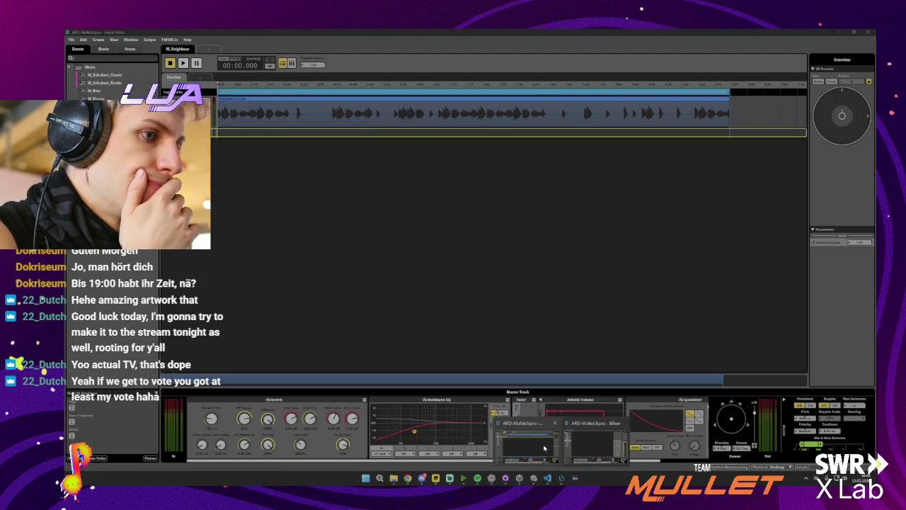
click(543, 448)
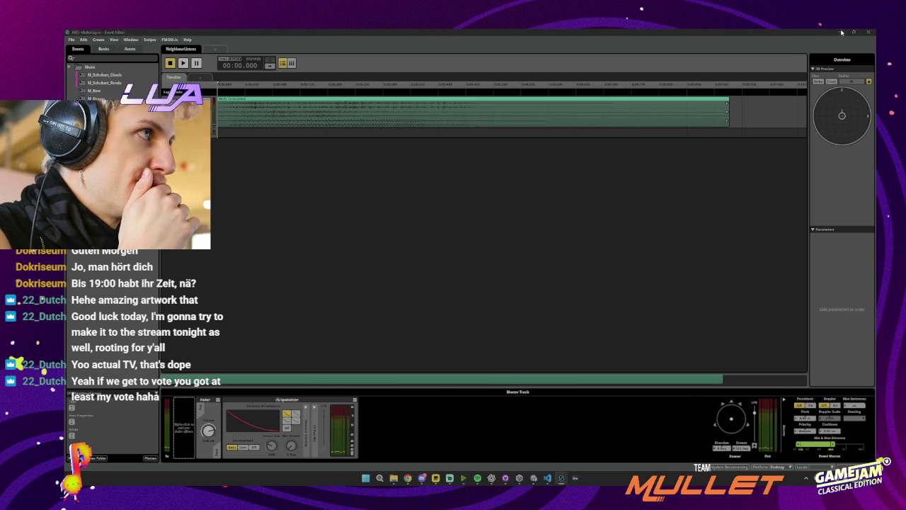
click(839, 31)
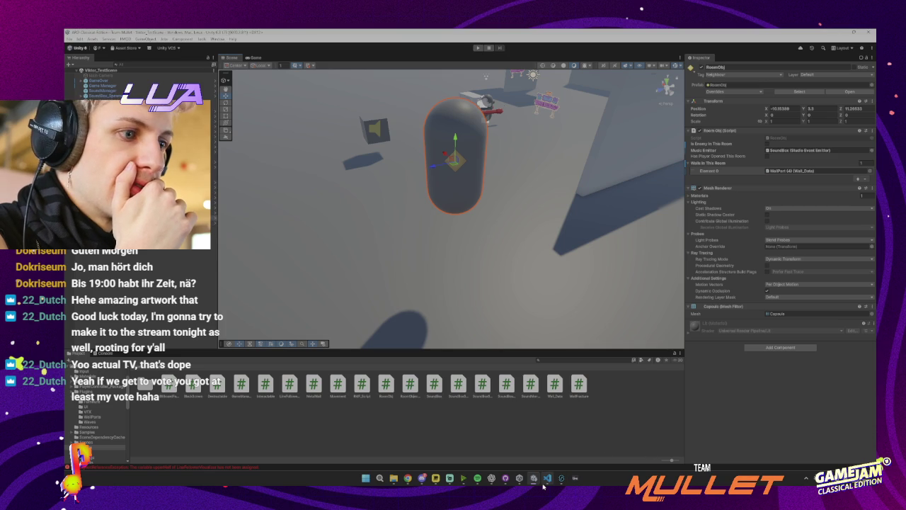
mouse_move(545, 482)
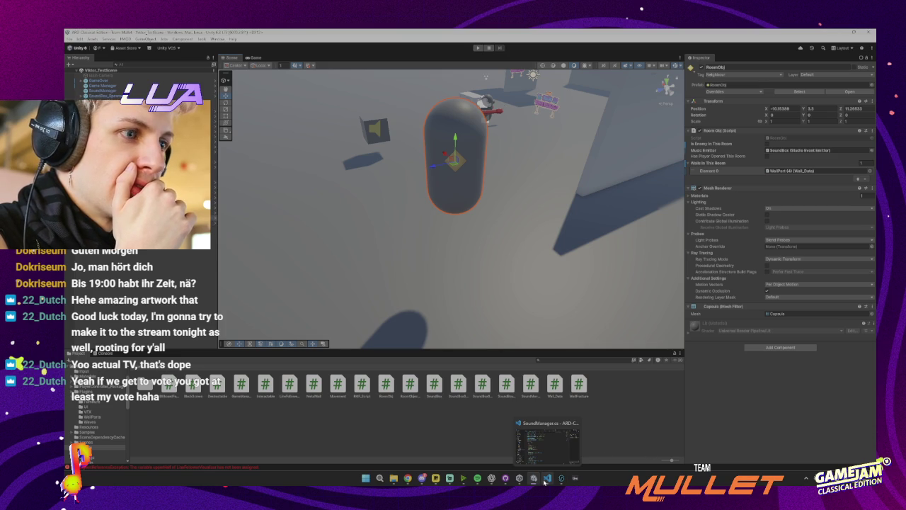
click(545, 481)
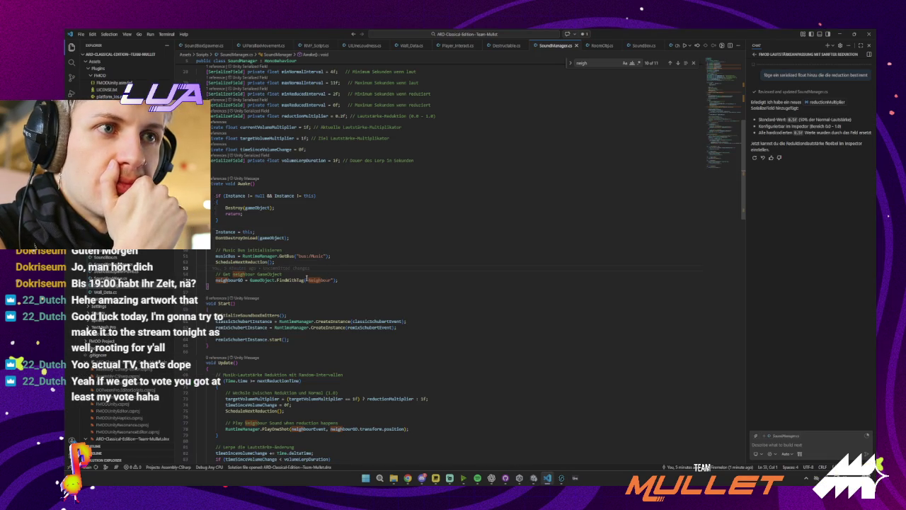
- In a new Copilot chat, ask in German why the neighbour sound doesn't play
click(781, 443)
key(ctrl+l)
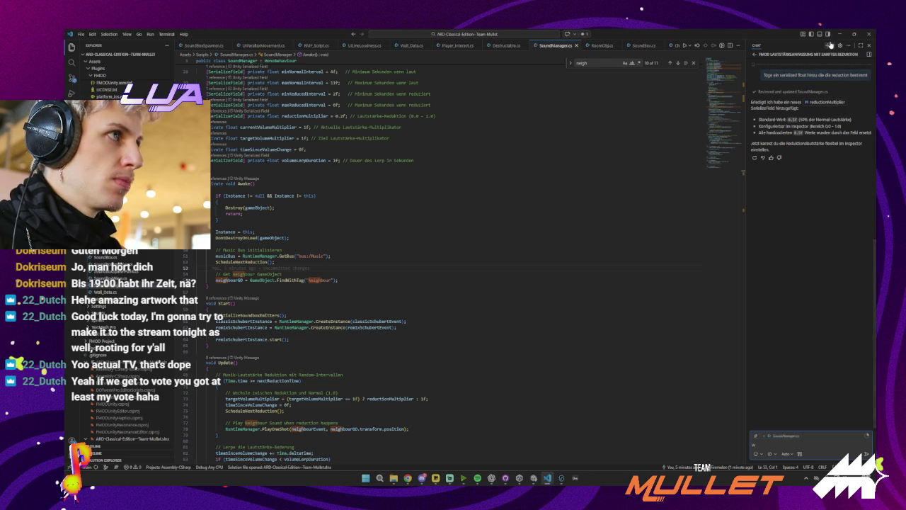
text(I)
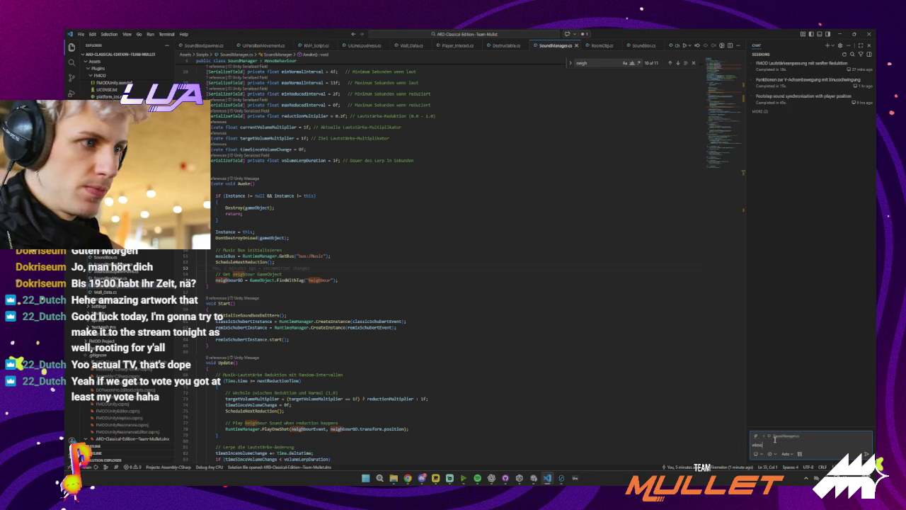
text(iel der)
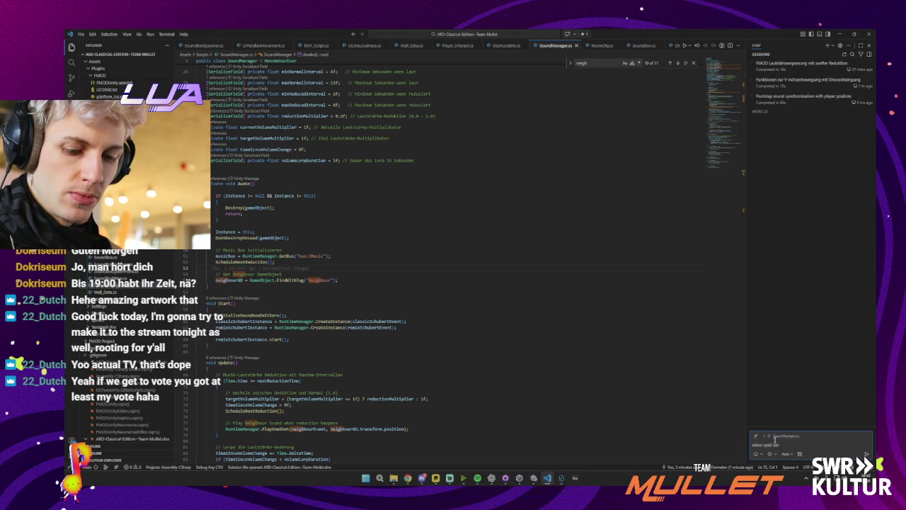
text( neighbou)
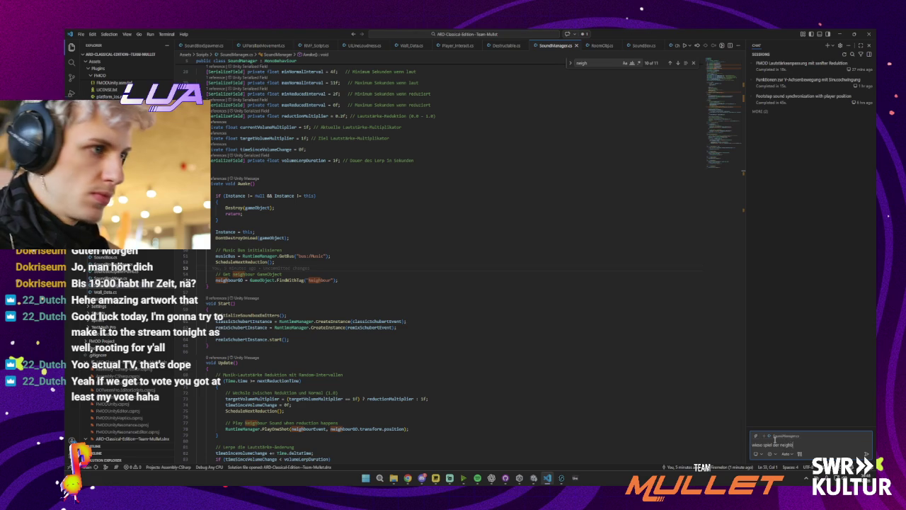
text(r keinen sound)
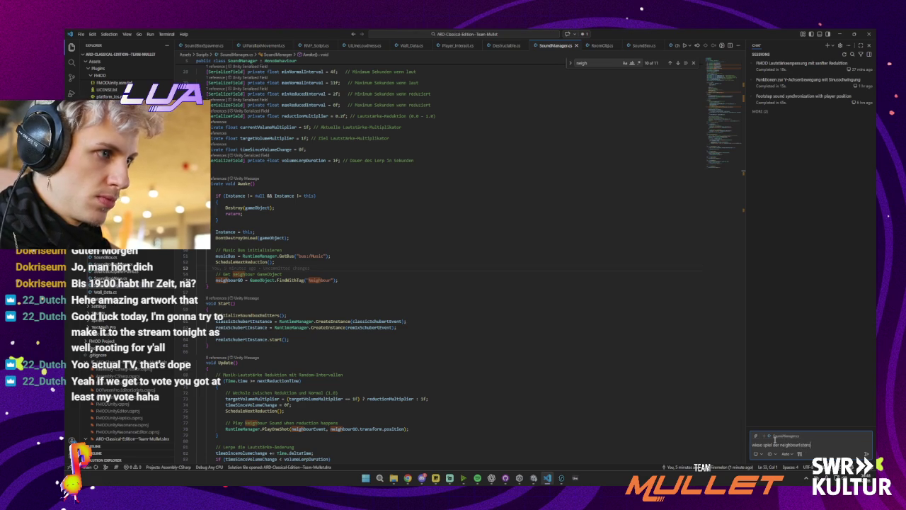
text( nicht ab!)
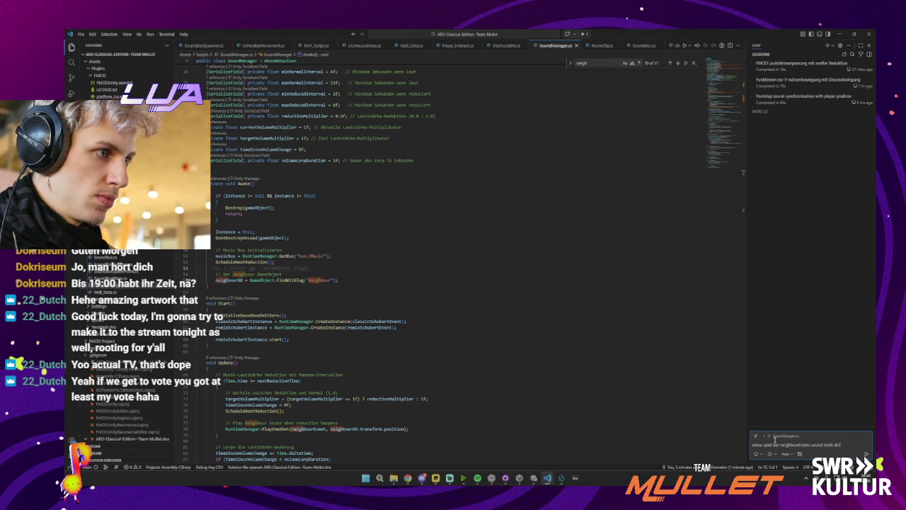
key(Return)
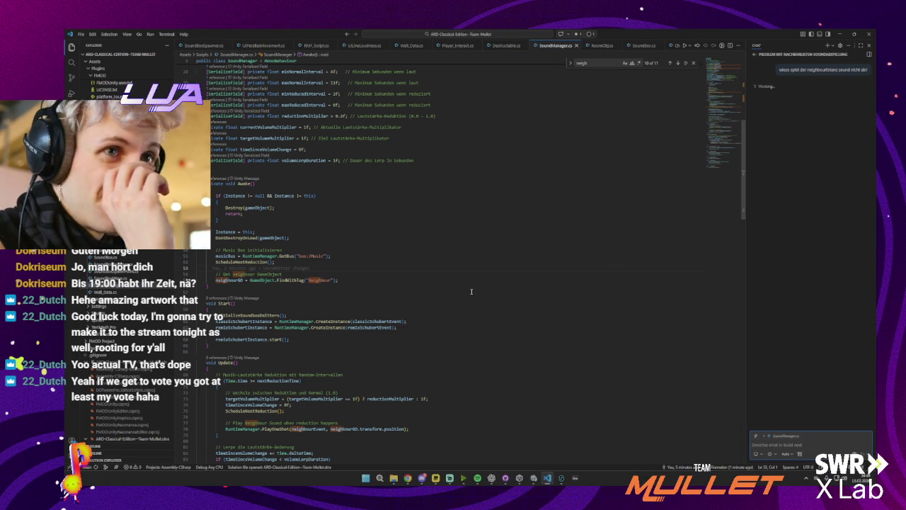
scroll(330, 227, down, 3)
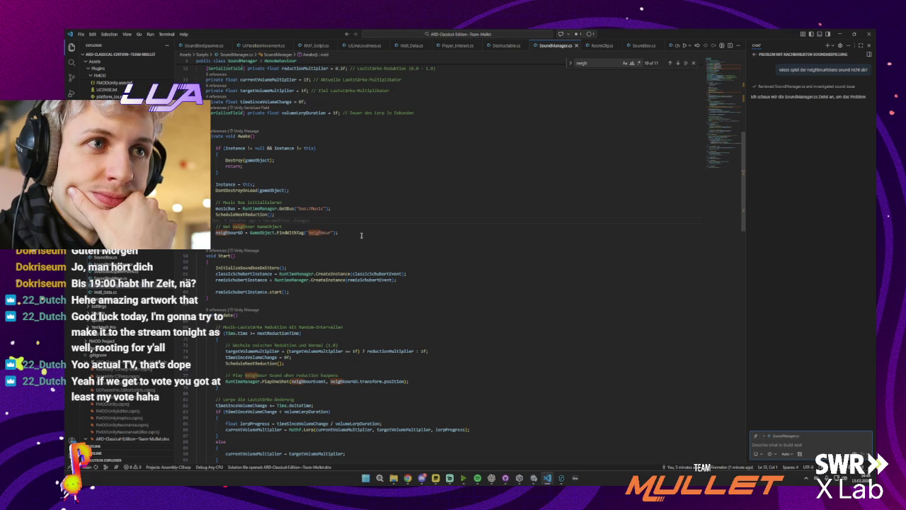
key(alt+Tab)
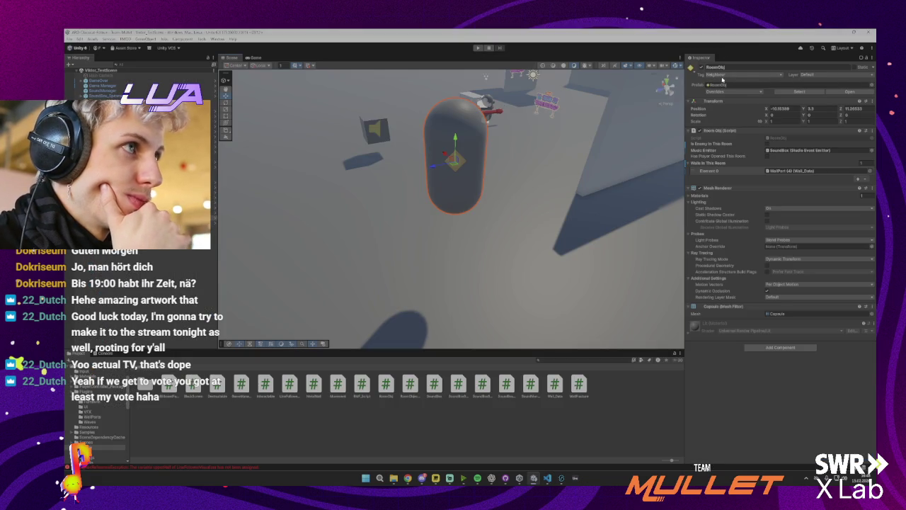
- Select RoomObj, enable Is Enemy In This Room, and return to SoundManager.cs in VS Code
click(141, 223)
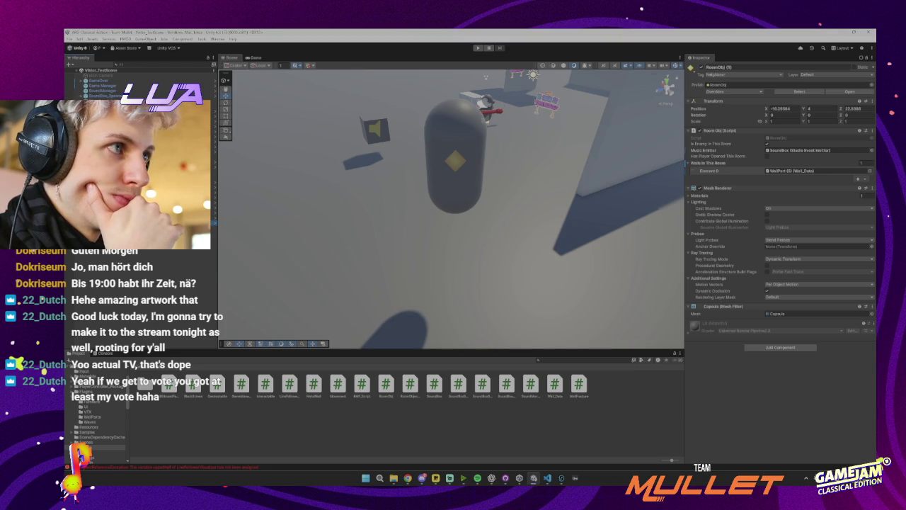
click(142, 217)
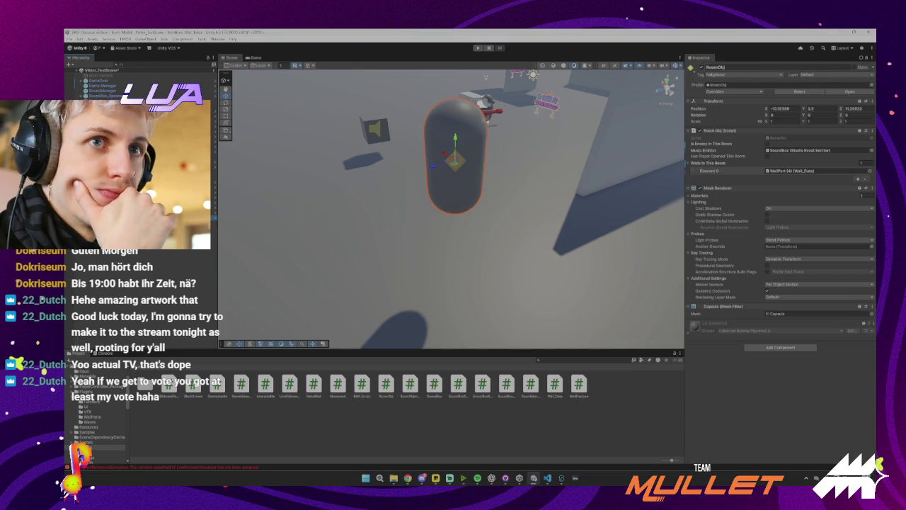
click(766, 144)
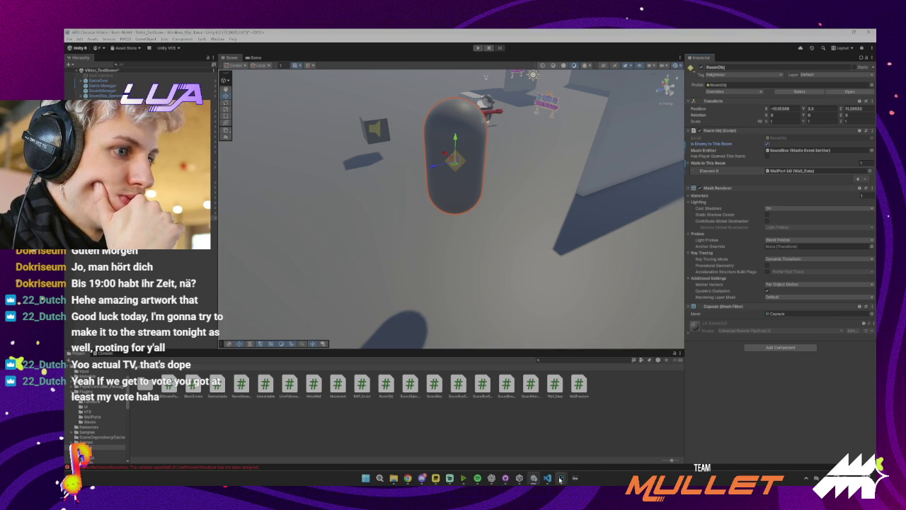
mouse_move(556, 479)
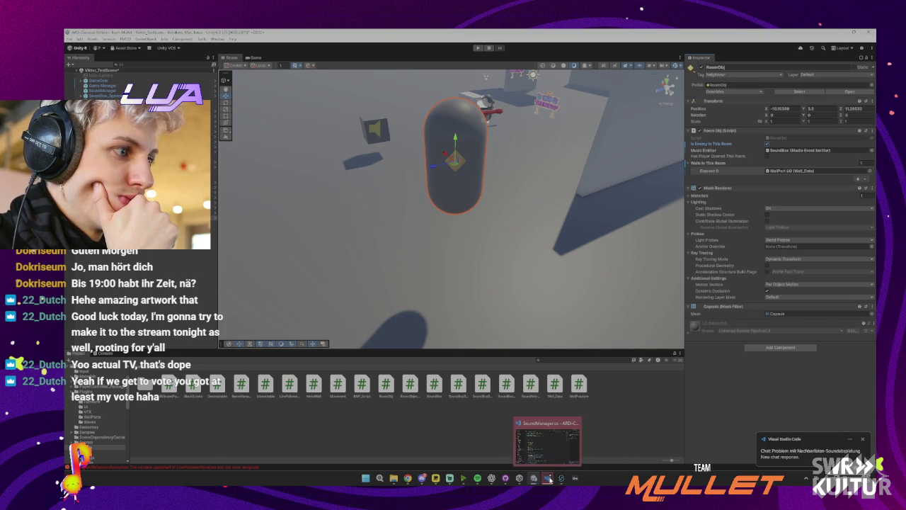
click(547, 478)
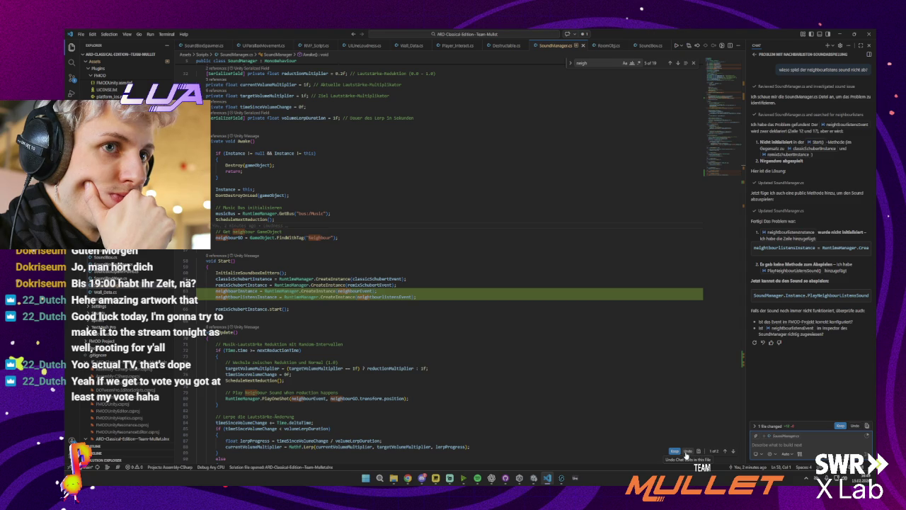
- Discard Copilot's suggested edits and delete the unused neighbourlistensInstance declaration
click(686, 453)
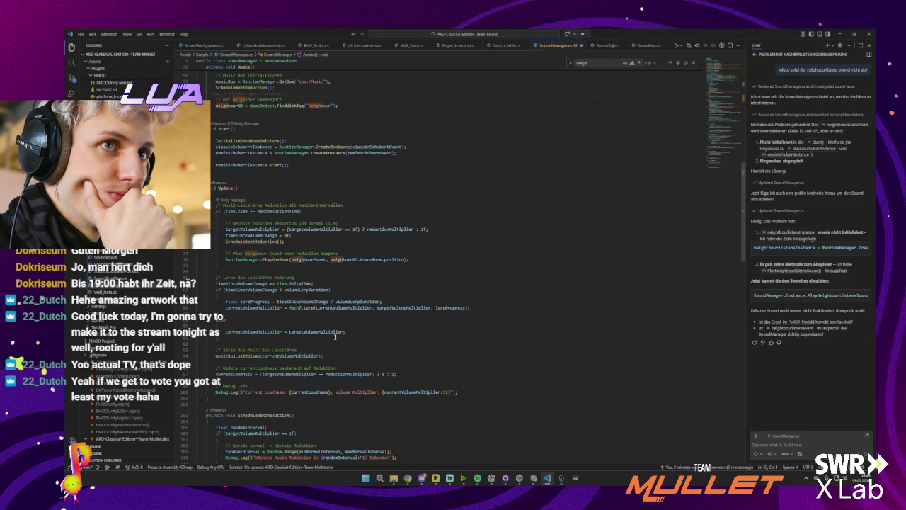
scroll(335, 337, up, 4)
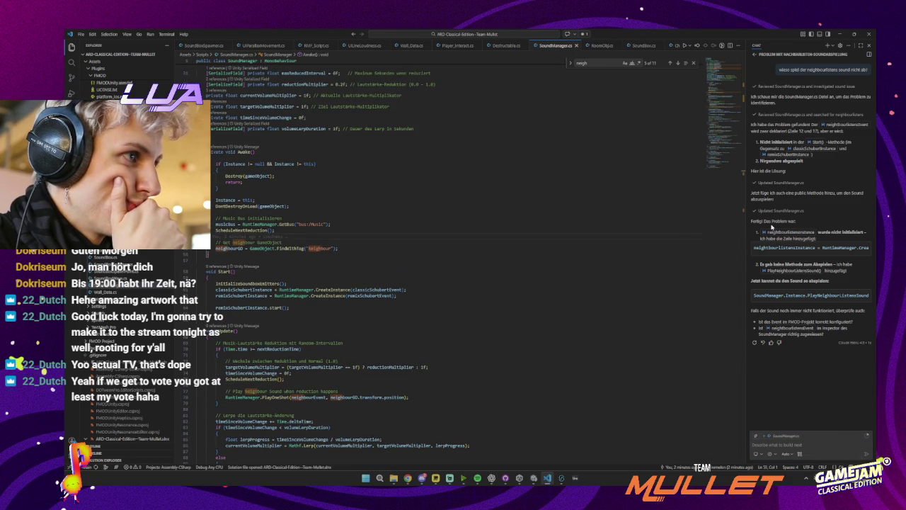
click(785, 231)
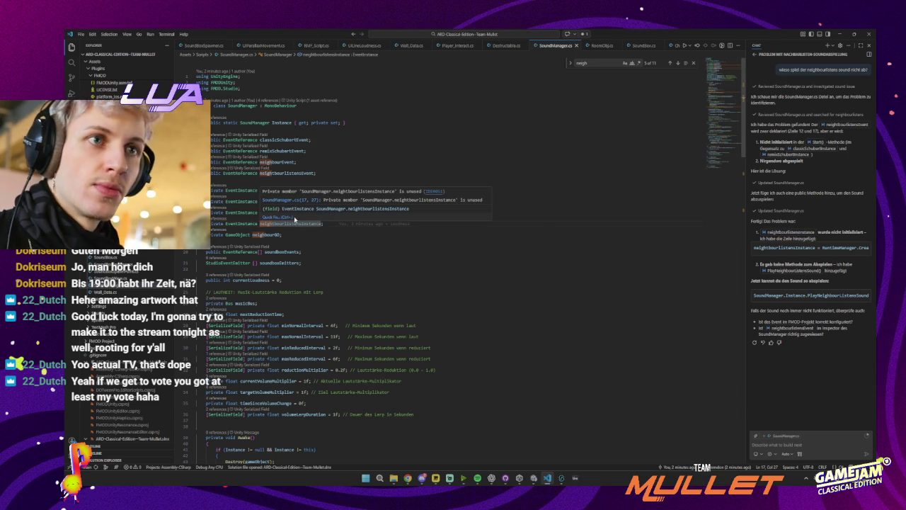
click(308, 242)
click(330, 212)
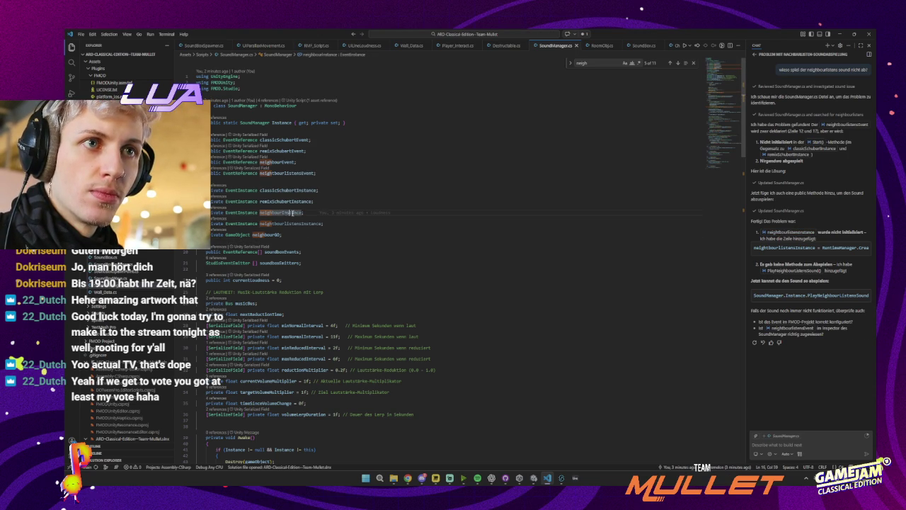
key(Up)
key(Up)
key(Up)
key(ctrl+shift+Left)
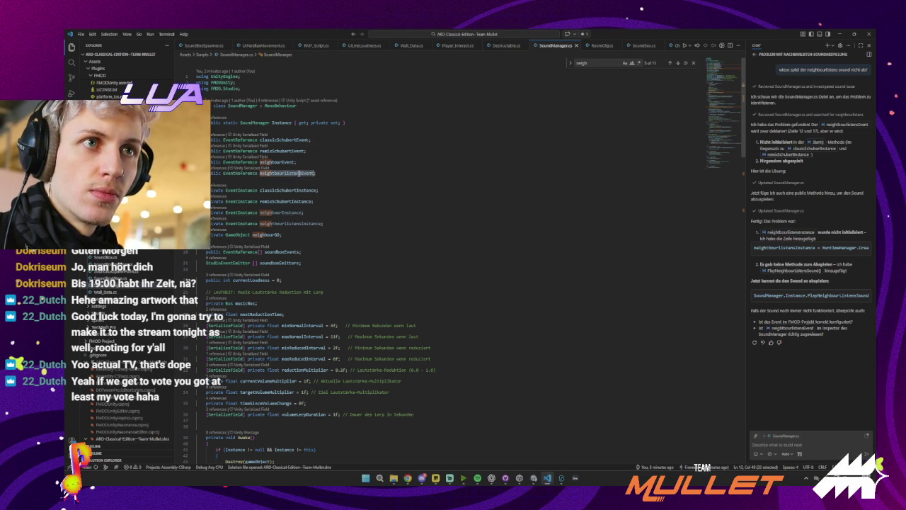
click(333, 224)
key(shift+Up)
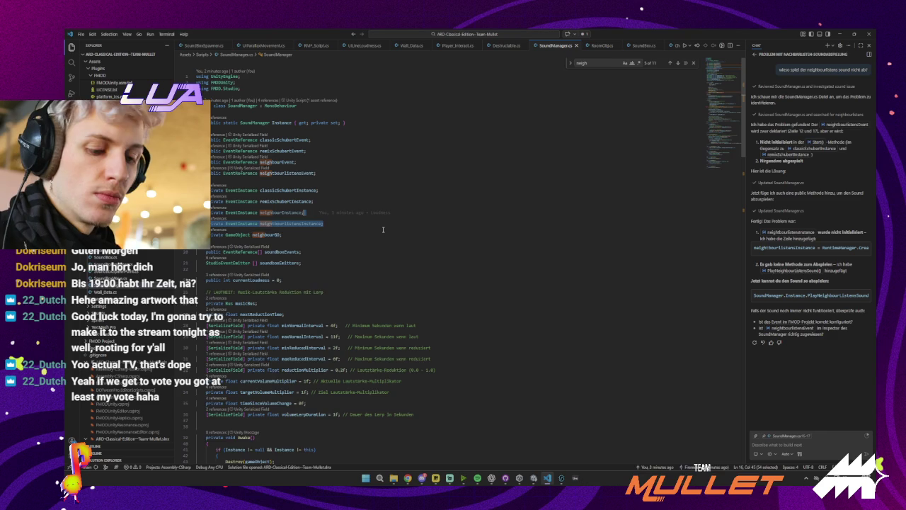
key(BackSpace)
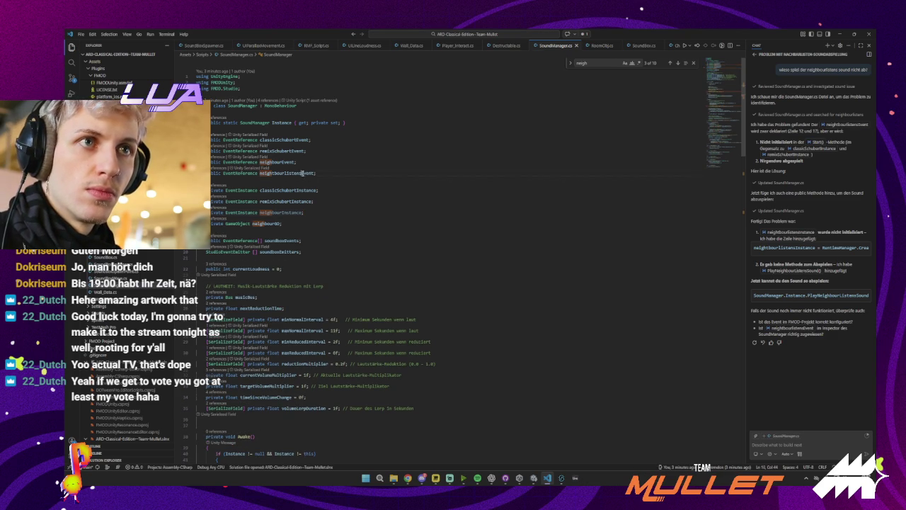
- Let Unity recompile the scripts, then review SoundManager.cs Update with its PlayOneShot neighbour sound
scroll(366, 228, down, 7)
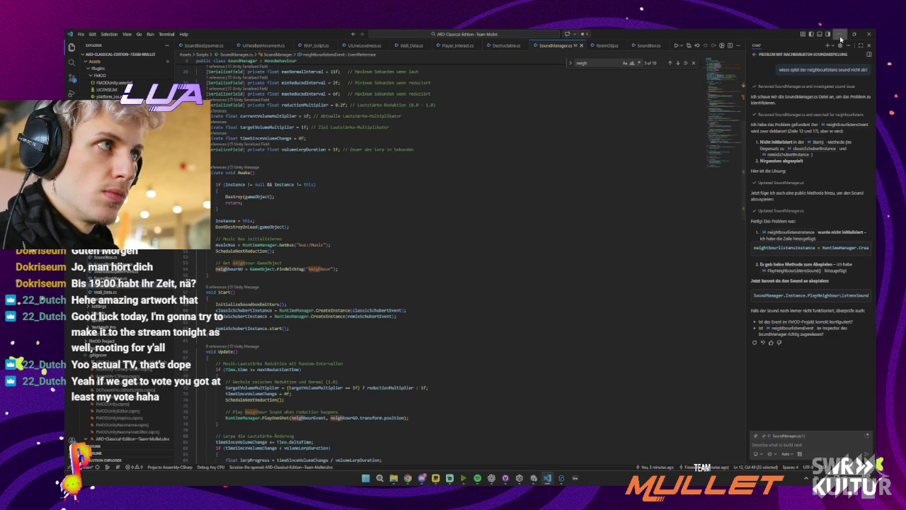
key(alt+Tab)
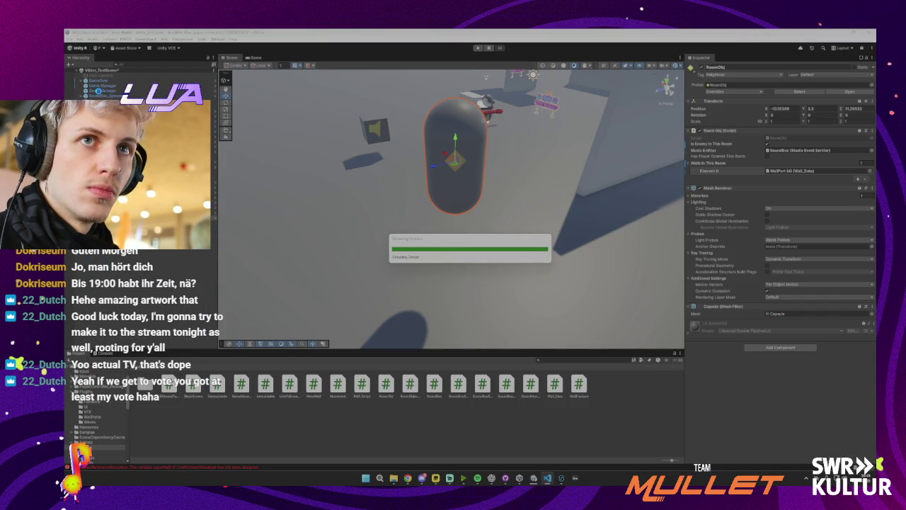
click(550, 478)
click(550, 478)
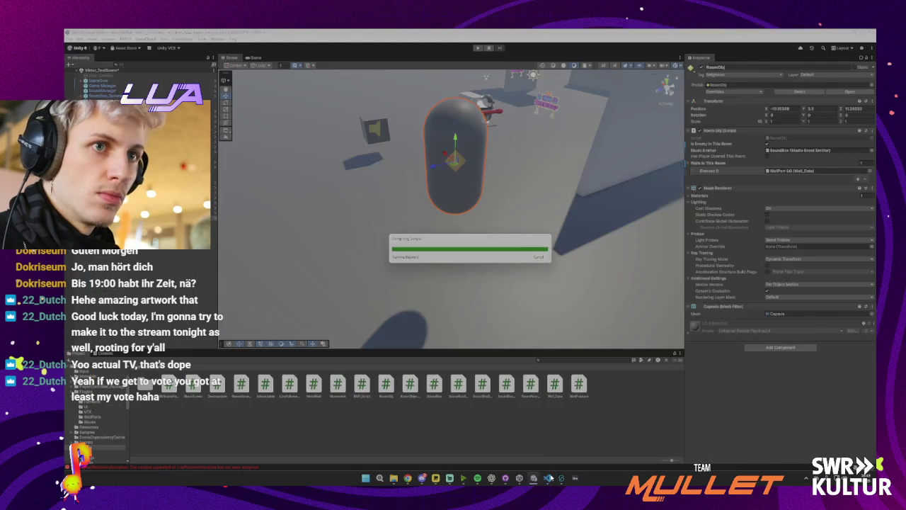
click(550, 478)
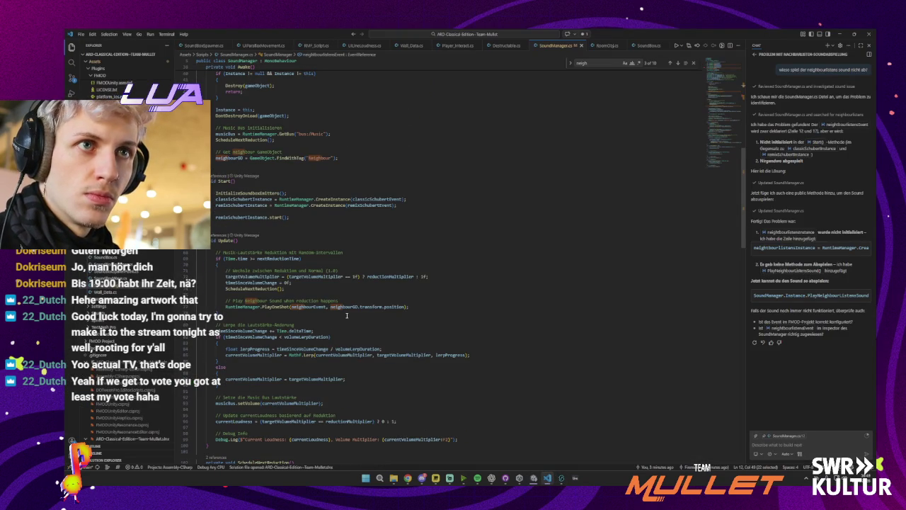
scroll(240, 162, down, 5)
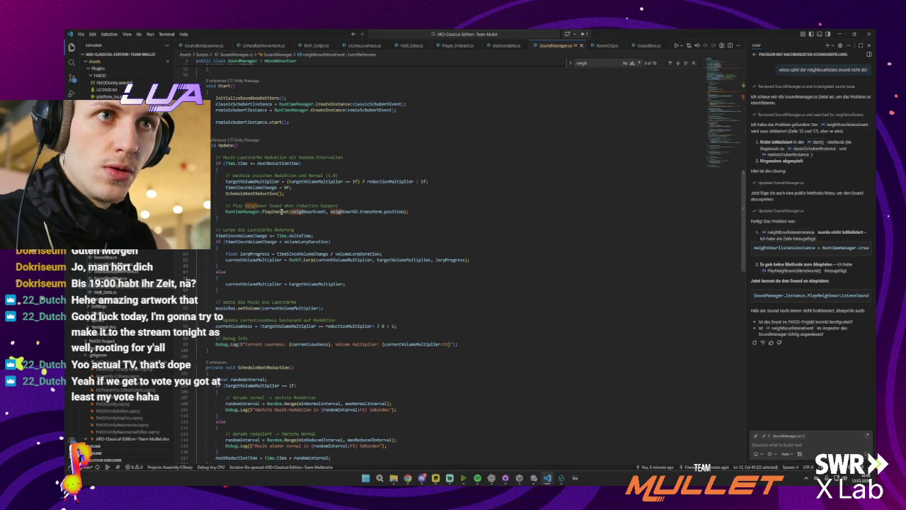
- Cut the '// Play neighbour Sound' comment and its PlayOneShot line out of Update's reduction block
drag(422, 213, 410, 201)
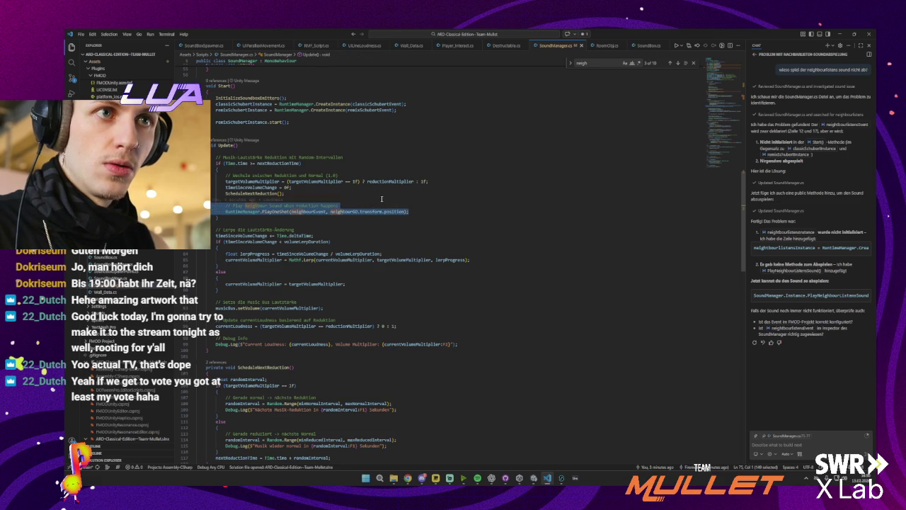
key(BackSpace)
key(ctrl+z)
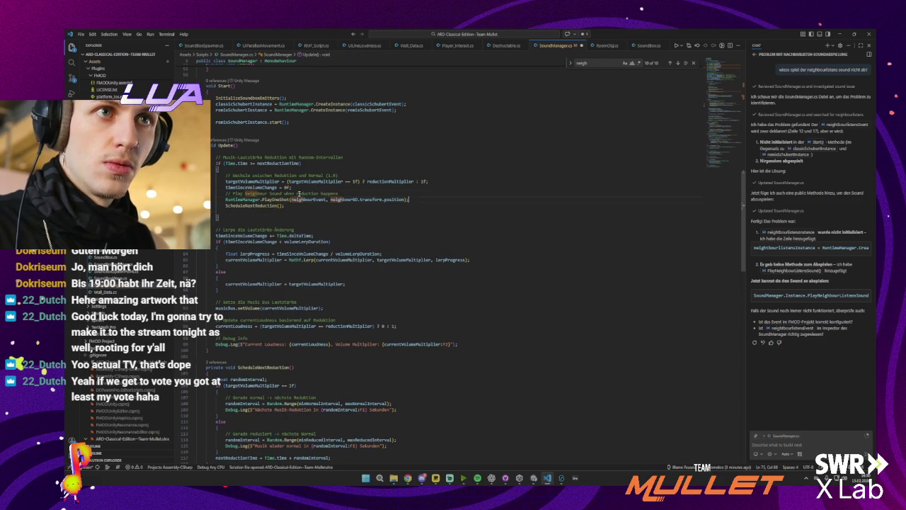
click(408, 199)
key(Return)
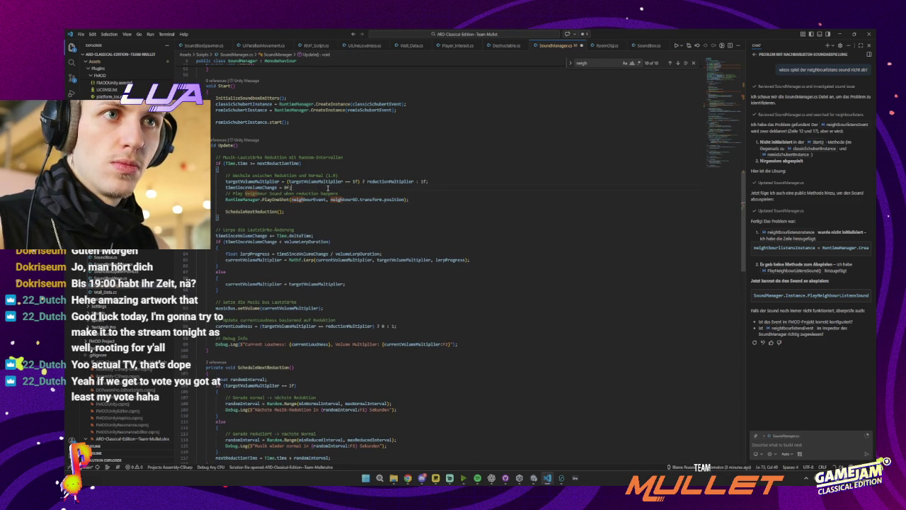
click(291, 187)
key(Return)
drag(291, 187, 409, 206)
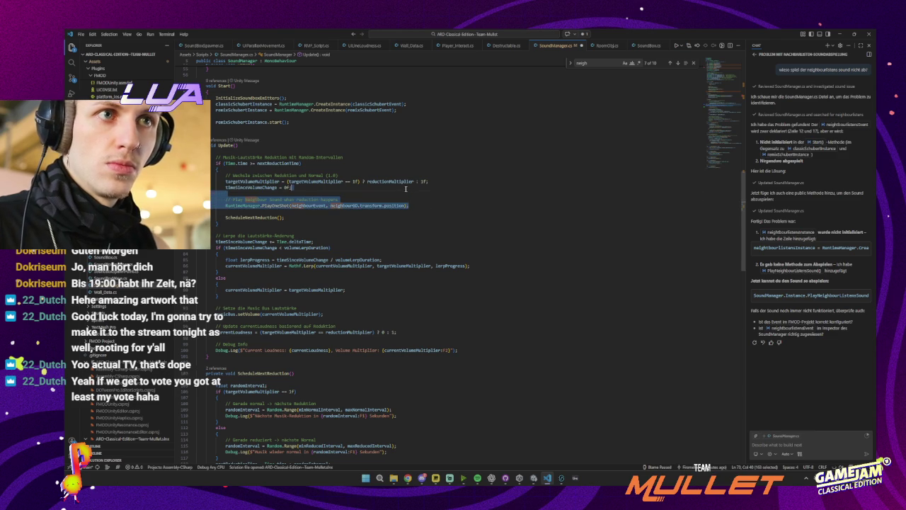
key(BackSpace)
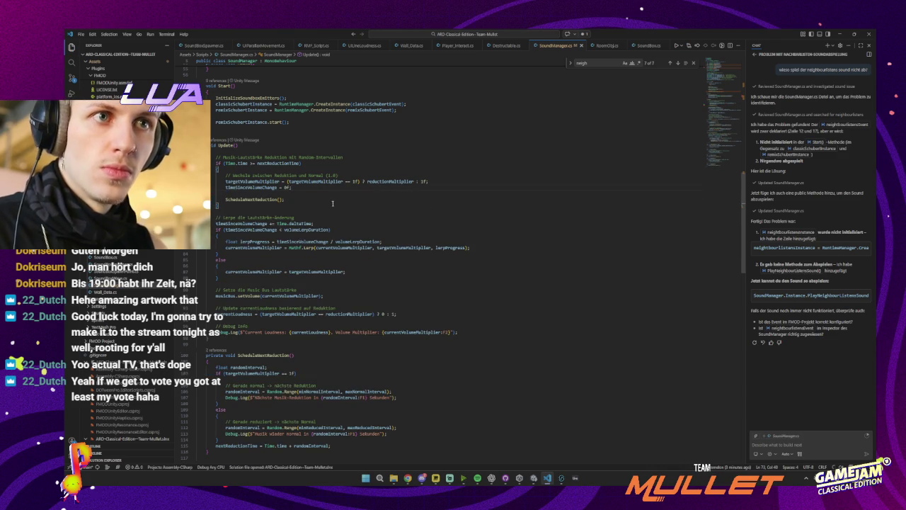
- Scroll through the rest of SoundManager.cs to review the remaining Update code
scroll(300, 212, down, 1)
click(238, 204)
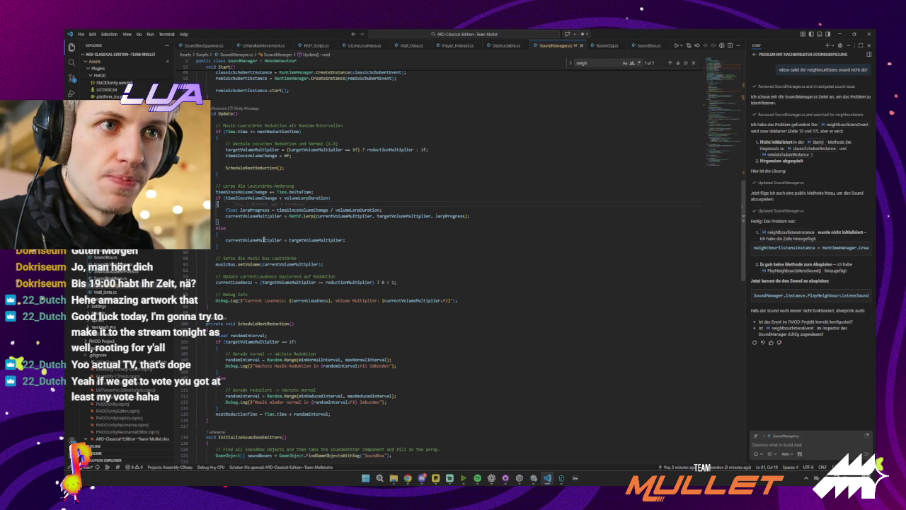
click(265, 251)
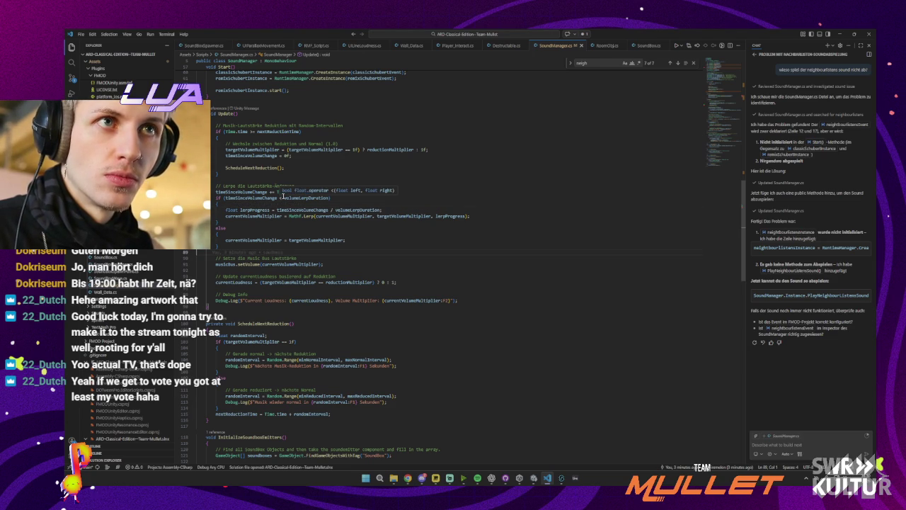
scroll(306, 218, down, 5)
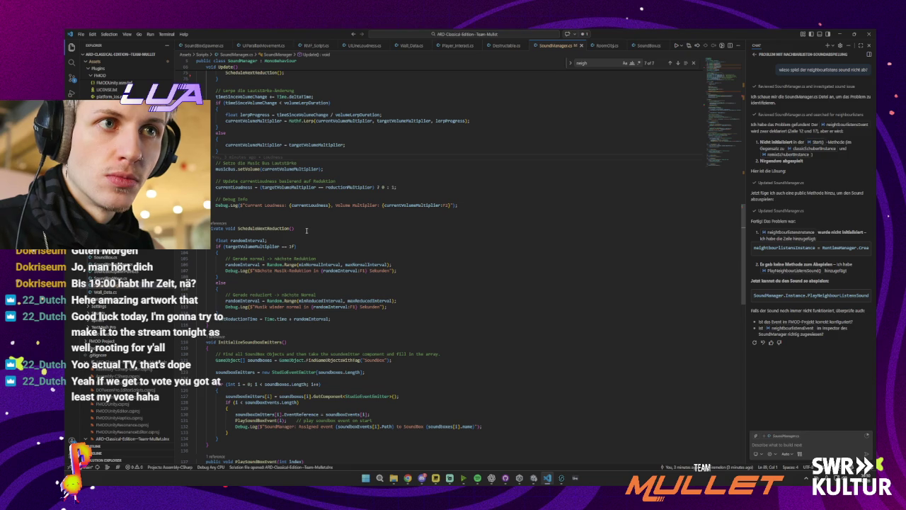
scroll(296, 227, down, 3)
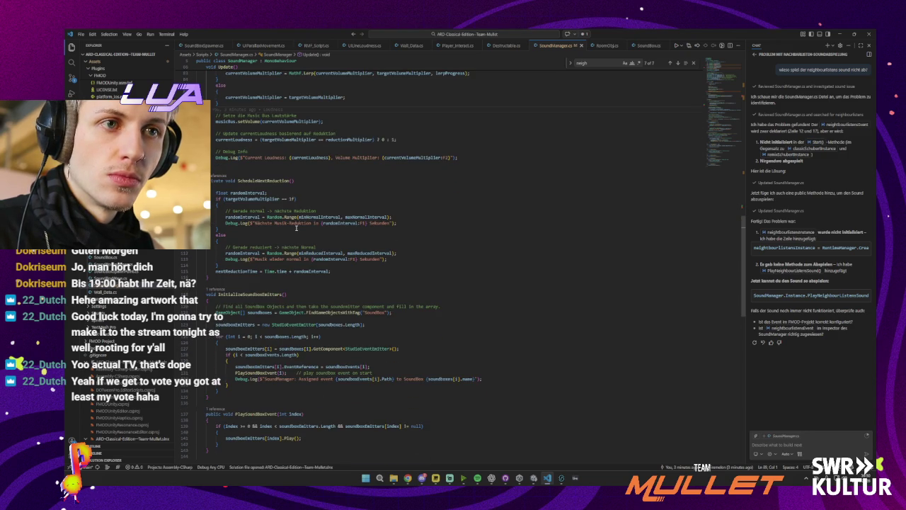
scroll(296, 227, up, 10)
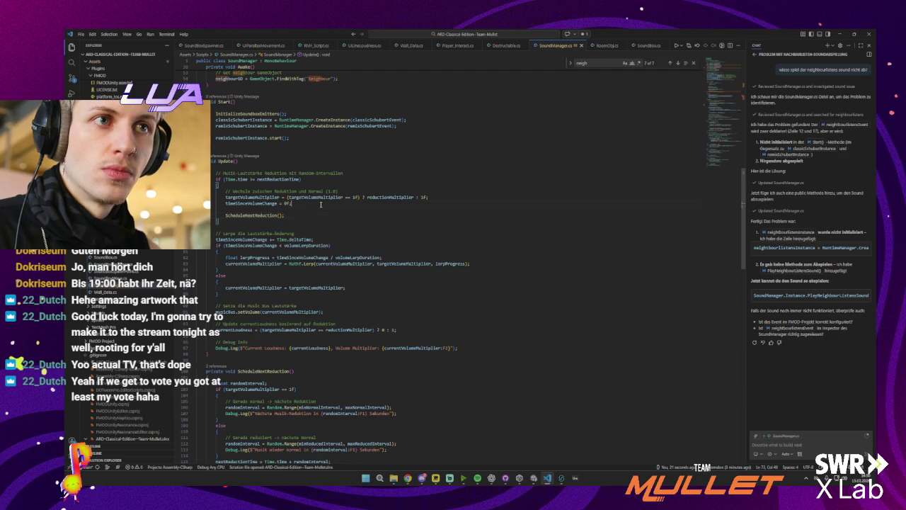
- Paste the neighbour sound lines above ScheduleNextReduction(), using neighbourListensEvent, then return to Unity
key(Tab)
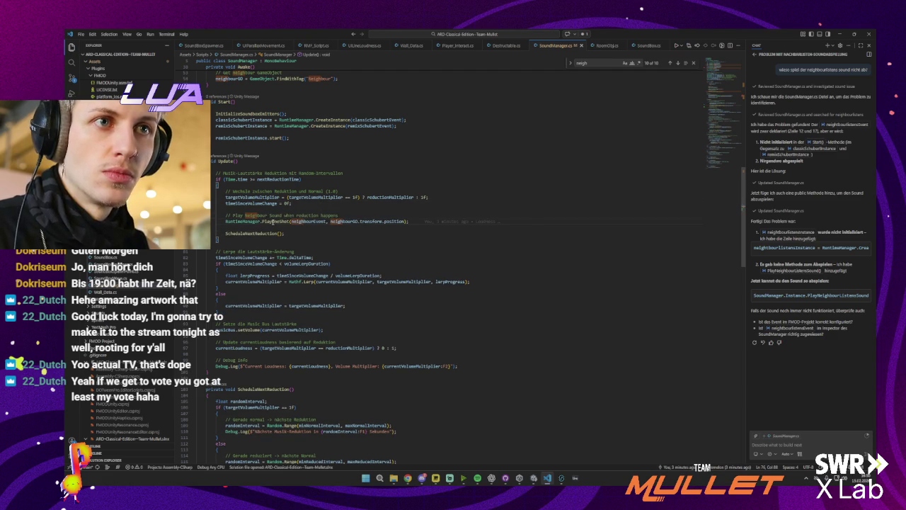
click(302, 227)
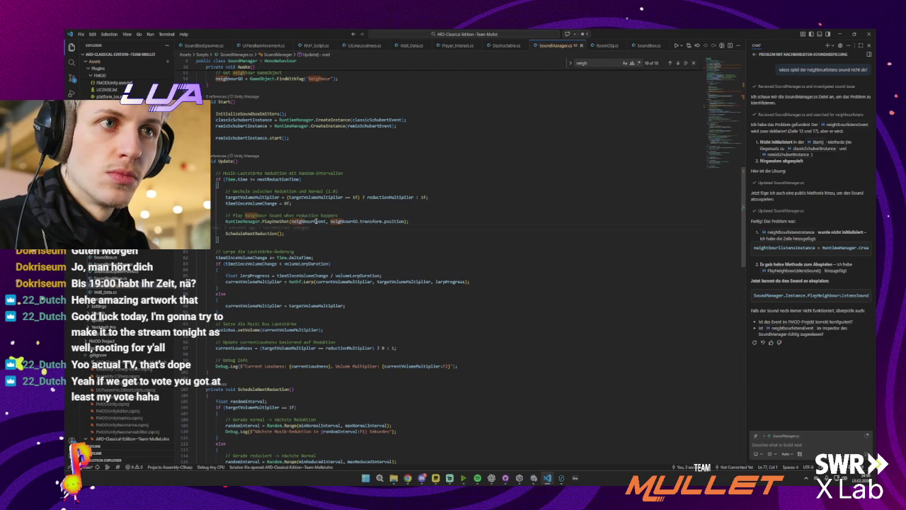
click(316, 222)
text(Listen)
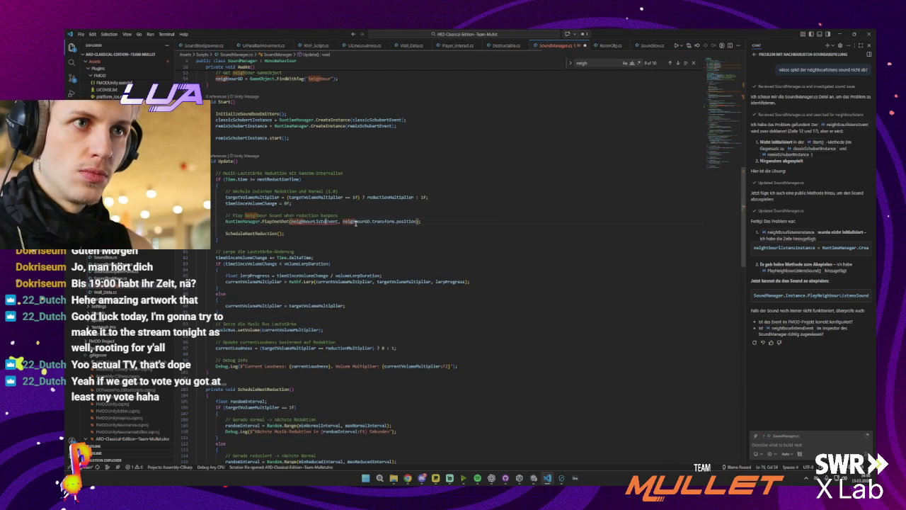
text(s)
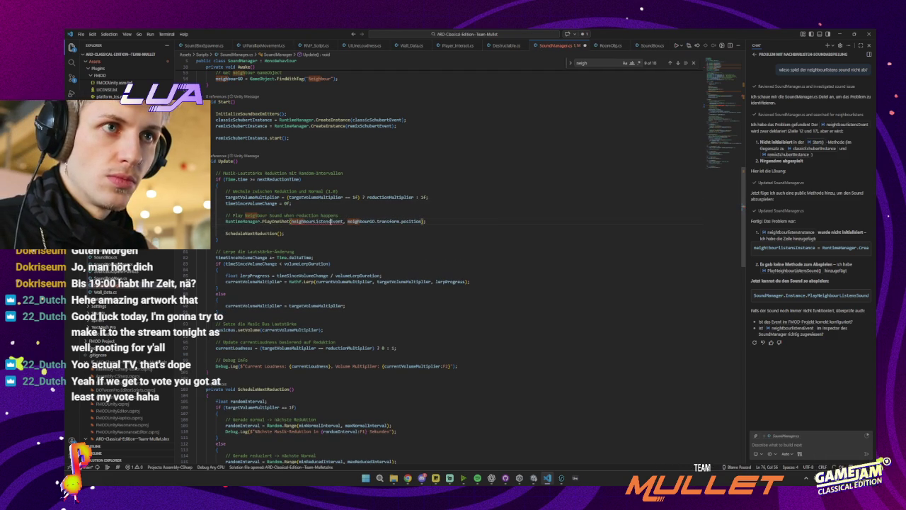
double_click(327, 221)
text(neighb)
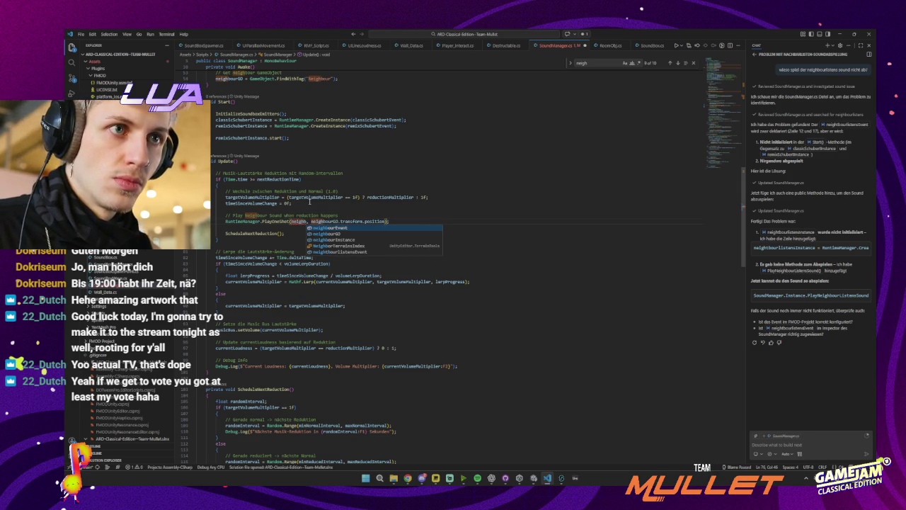
click(334, 251)
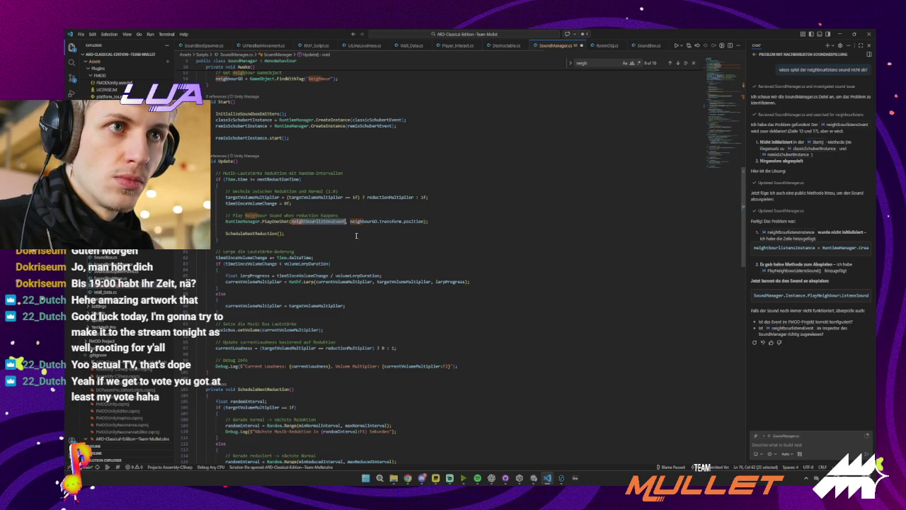
click(330, 226)
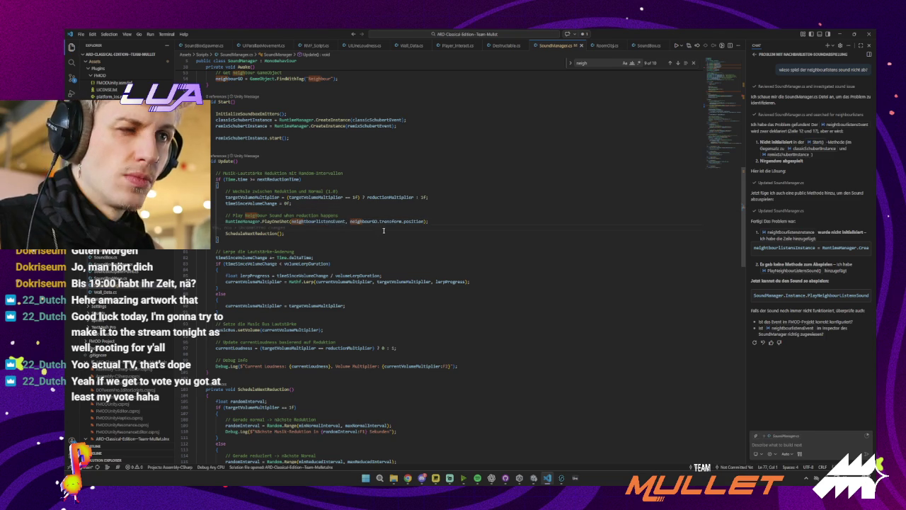
key(alt+Tab)
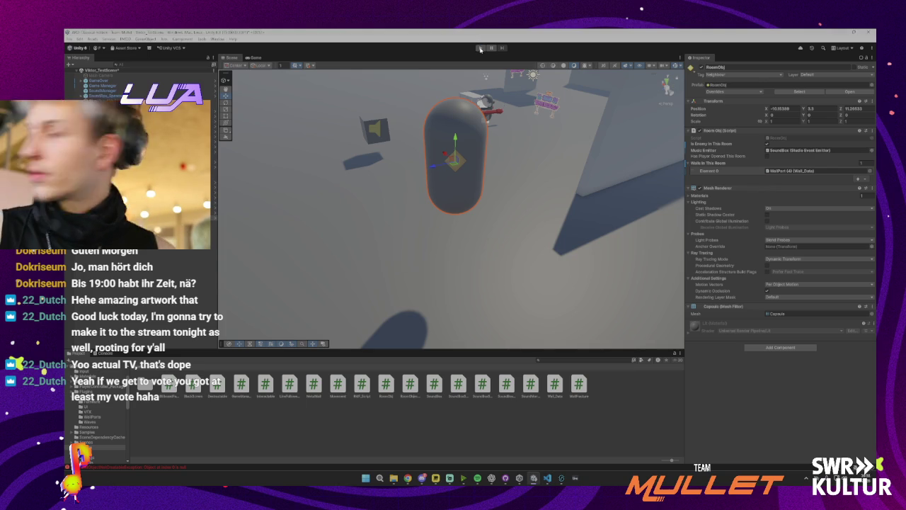
click(480, 49)
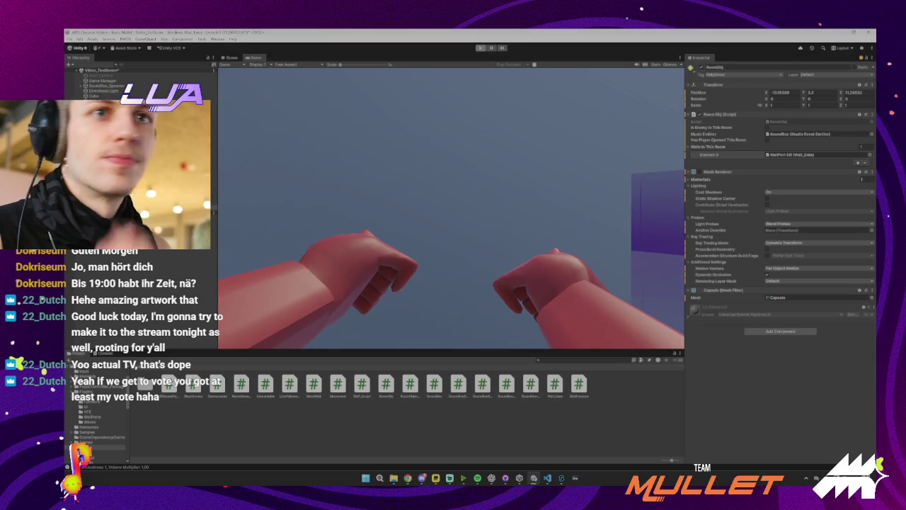
click(480, 48)
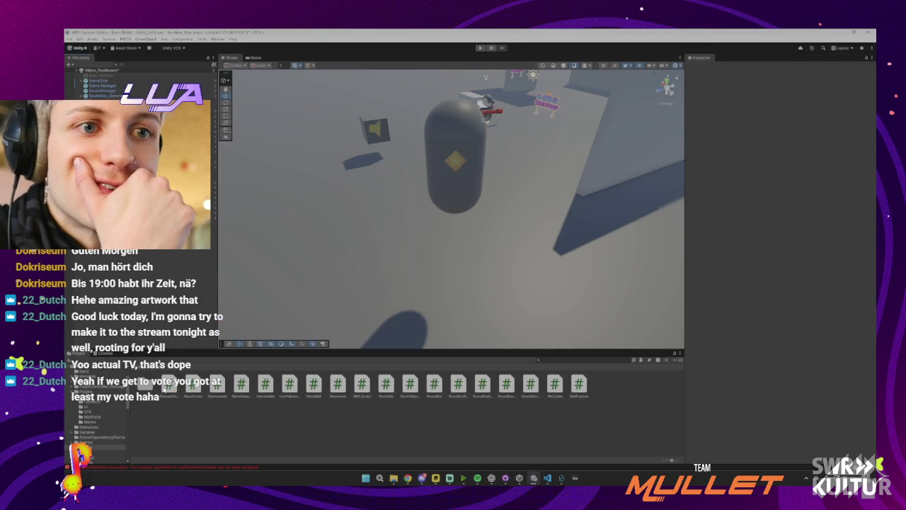
click(145, 372)
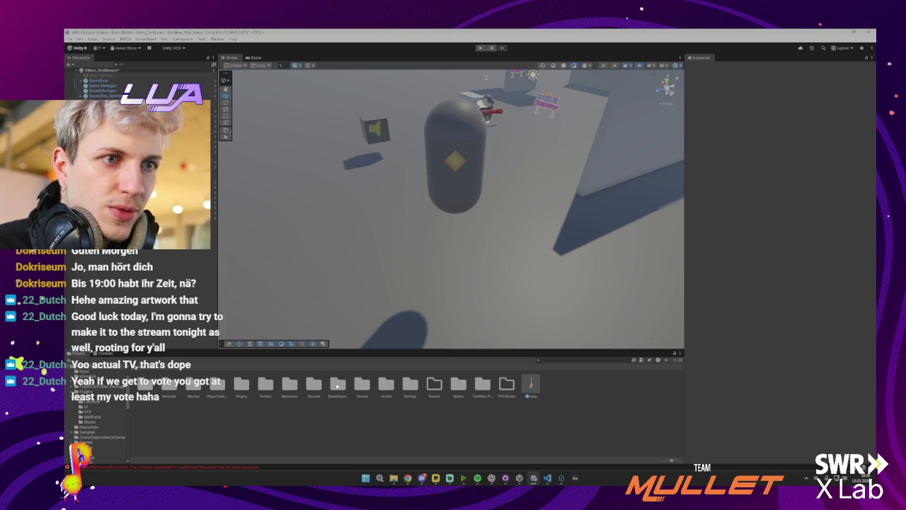
- Browse to the Prefabs/UI folder, inspect the loudness line UI prefab, and open the Game Manager prefab
double_click(266, 384)
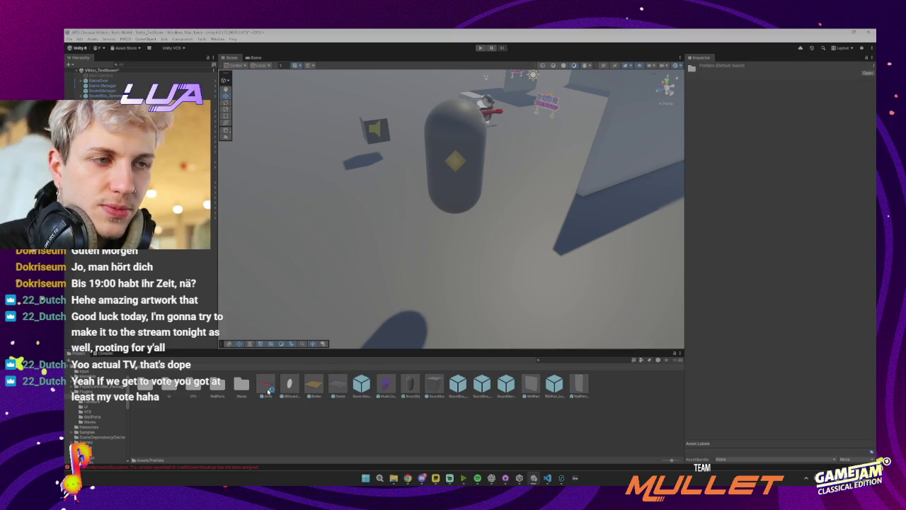
double_click(169, 388)
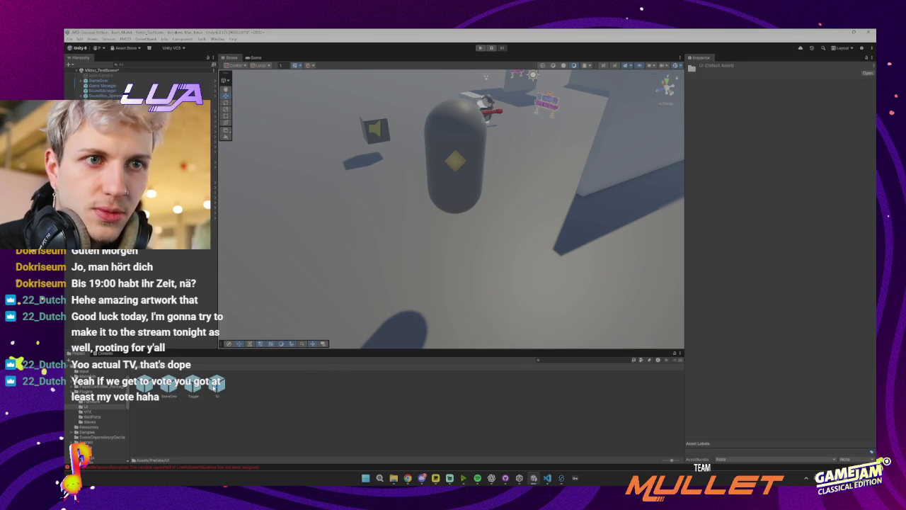
click(144, 295)
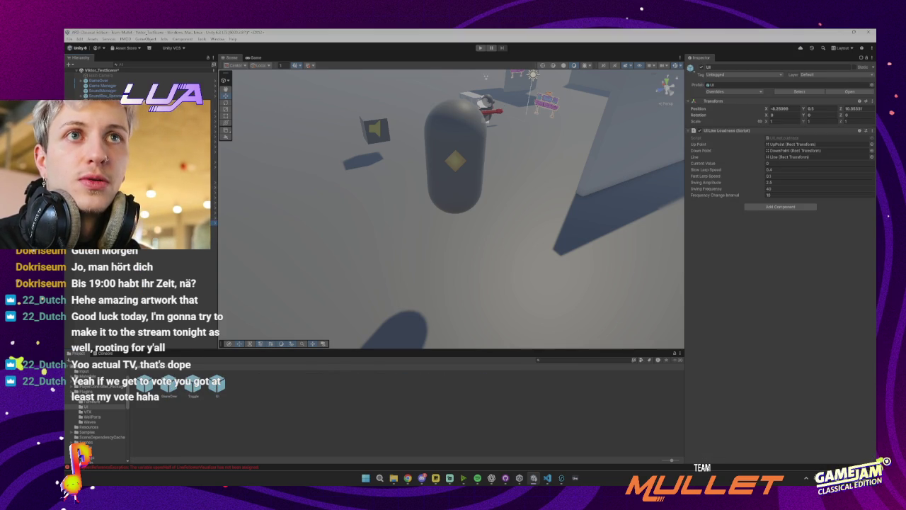
click(212, 86)
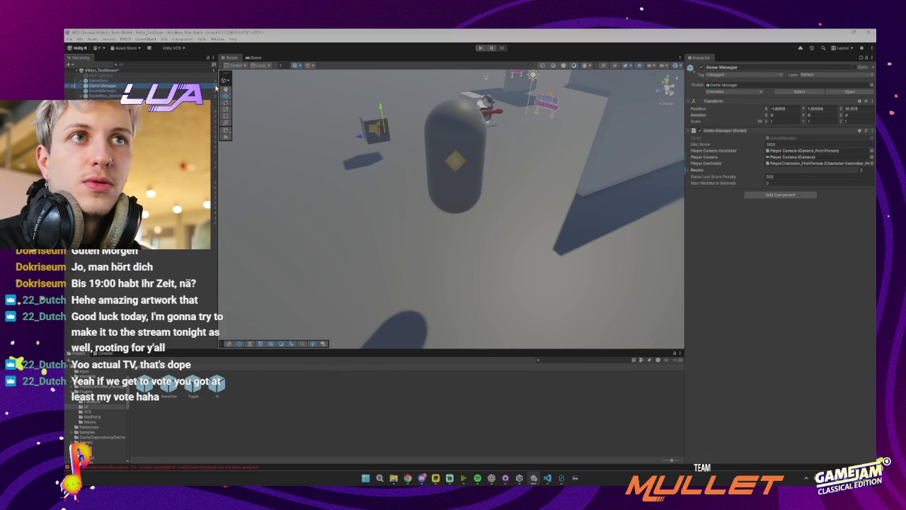
click(214, 86)
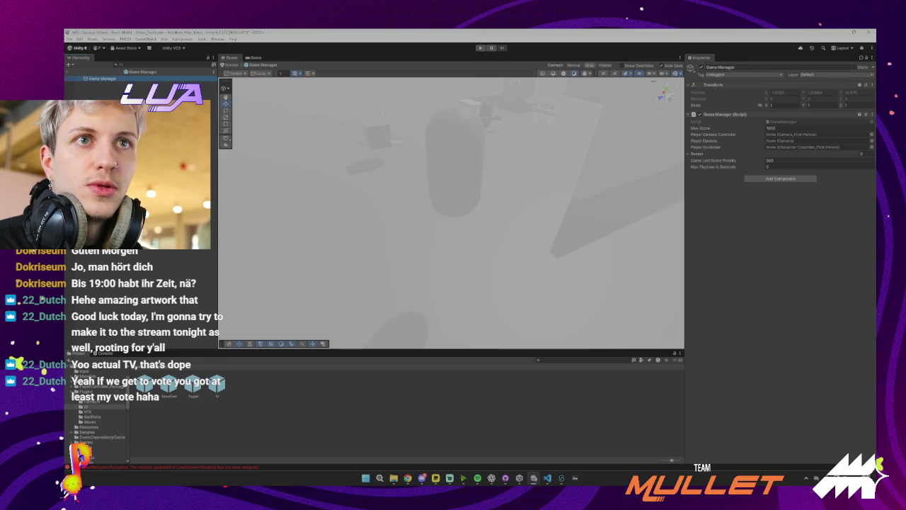
- Add then delete the UI child under Game Manager, and open PlayerCharacter_FirstPerson in Prefab Mode instead
click(94, 83)
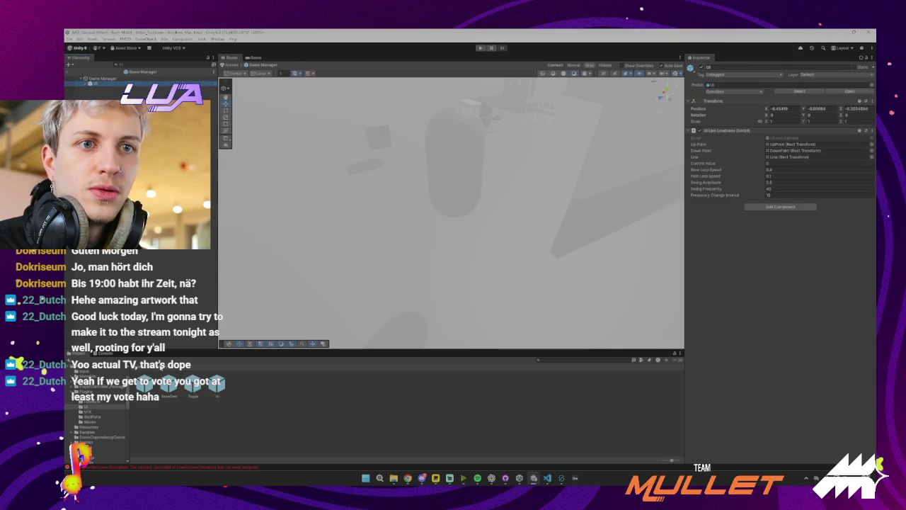
click(162, 366)
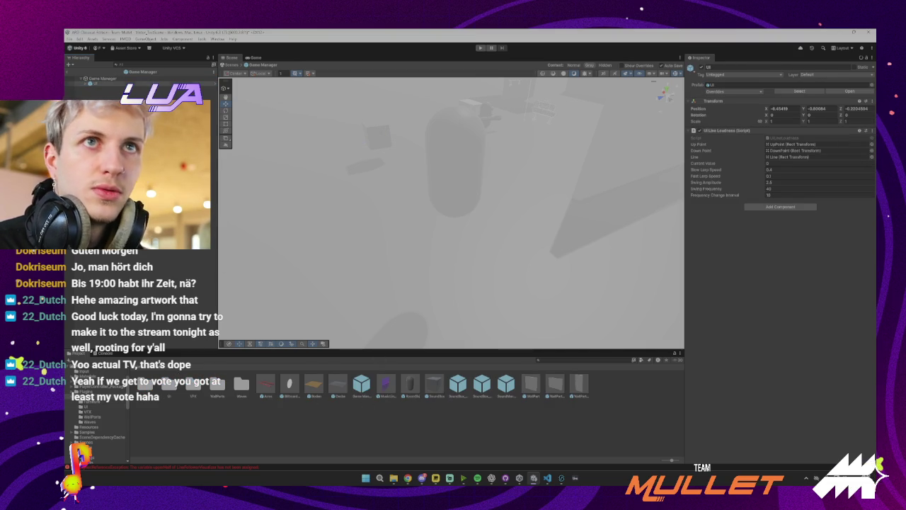
key(Delete)
click(76, 75)
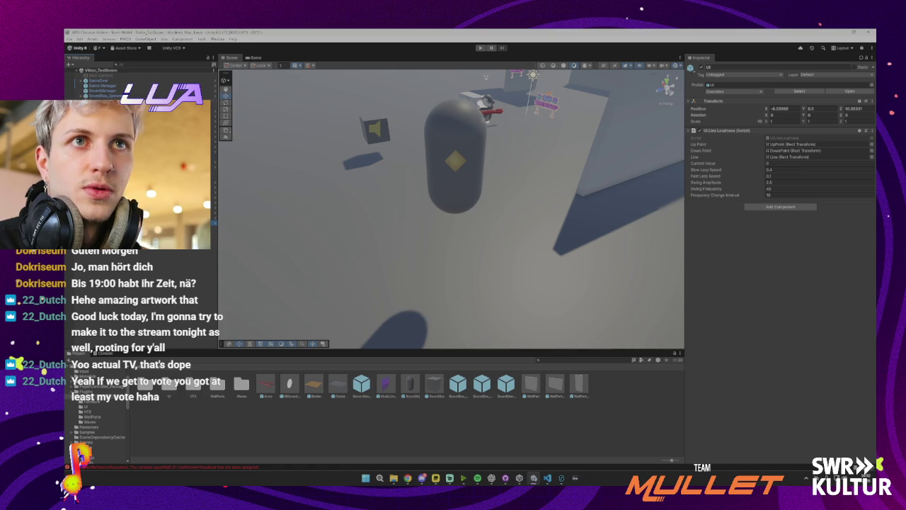
click(212, 147)
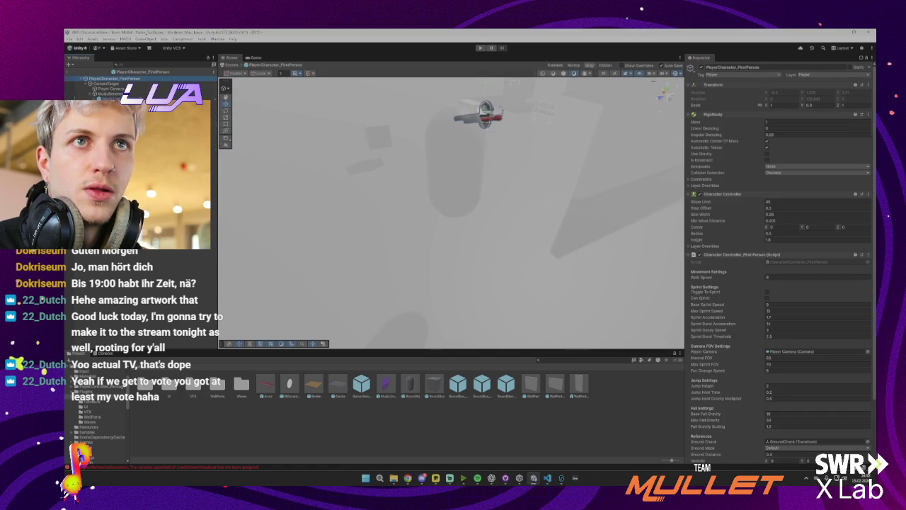
- Check MuzzleRenderer, exit the PlayerCharacter_FirstPerson prefab, and press Play on the test scene
click(110, 94)
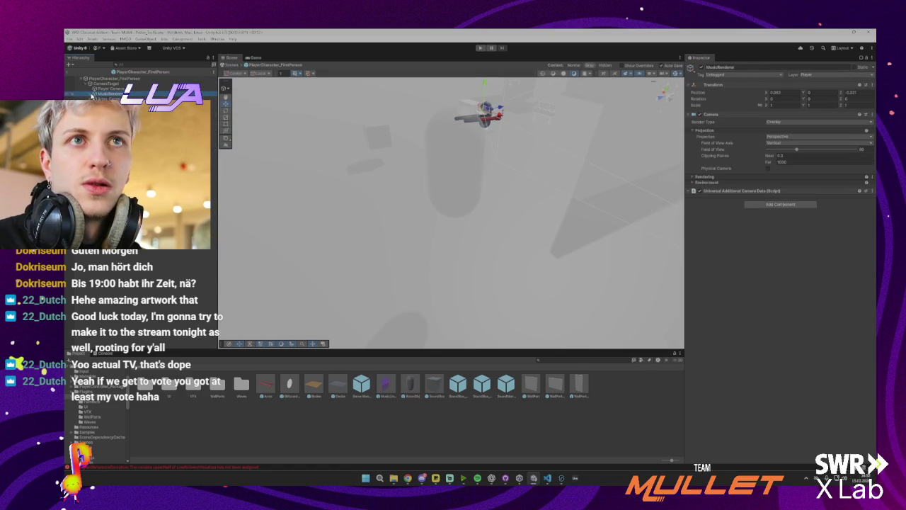
ctrl+click(92, 97)
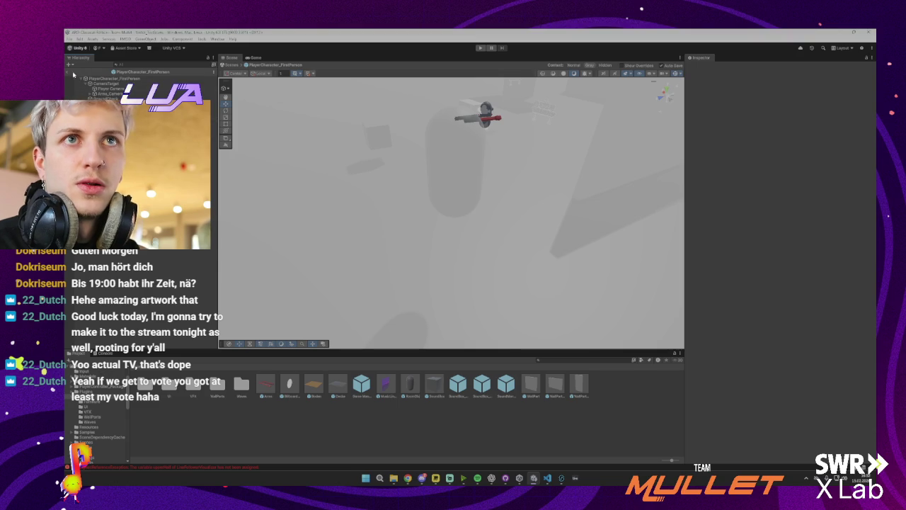
click(80, 71)
click(480, 48)
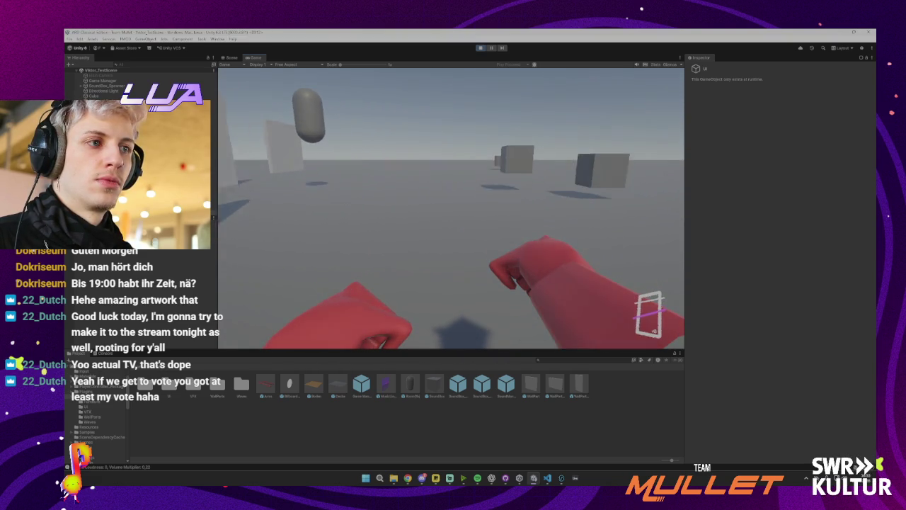
- Exit Play mode with Ctrl+P to return to editing the test scene
key(ctrl+p)
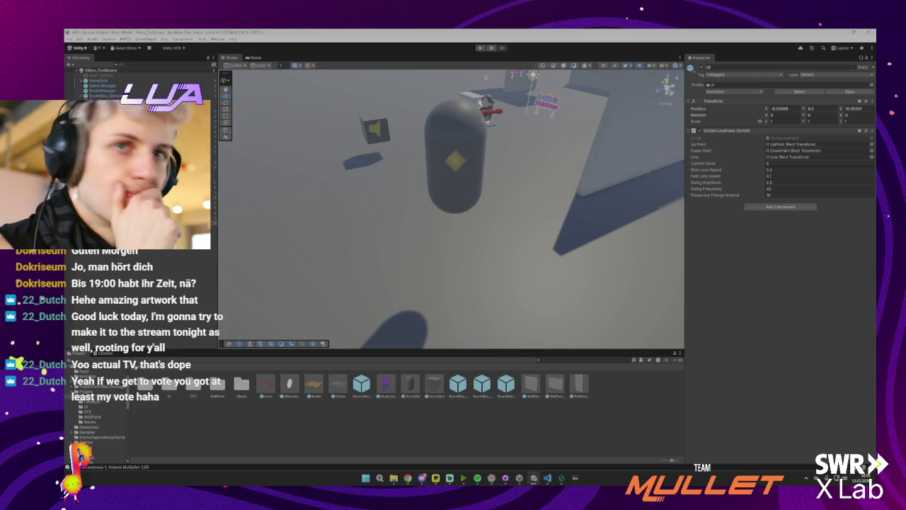
- Set the SoundManager's Volume Lerp Duration to 0.5 in the Inspector
click(99, 91)
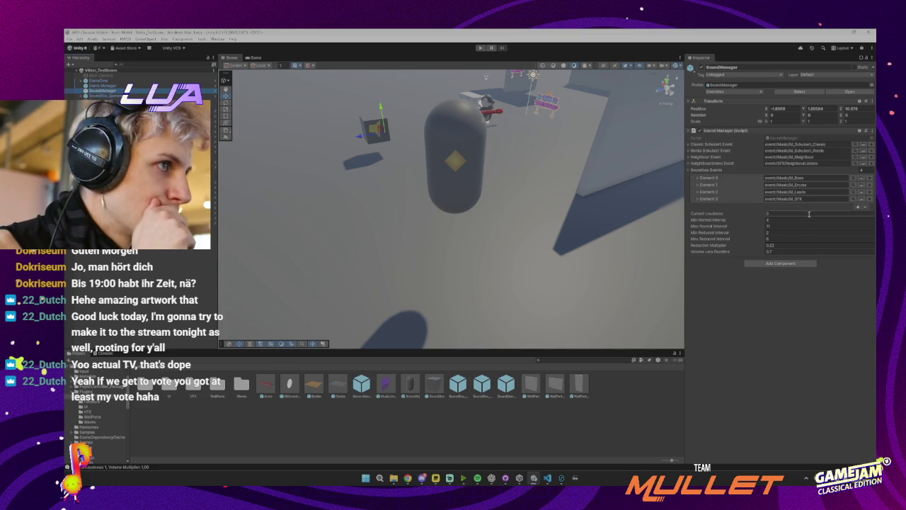
click(789, 249)
text(0.5)
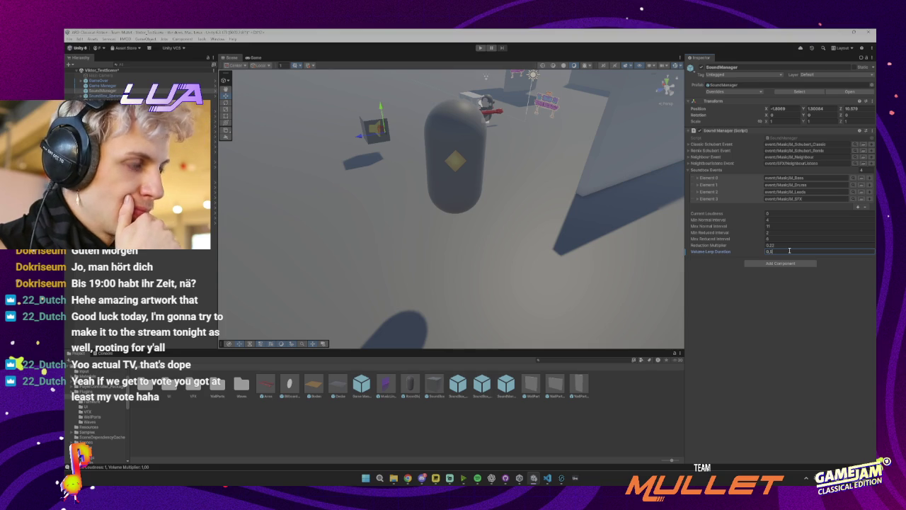
key(Return)
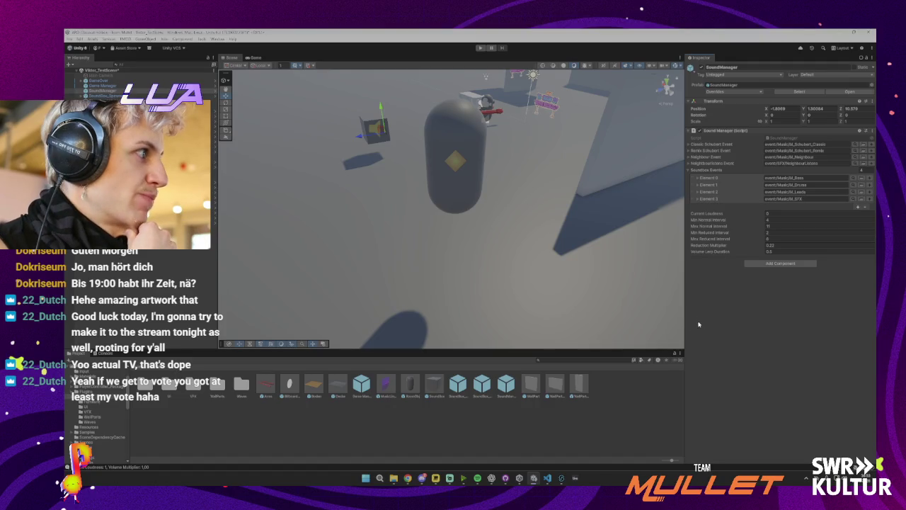
key(alt+Tab)
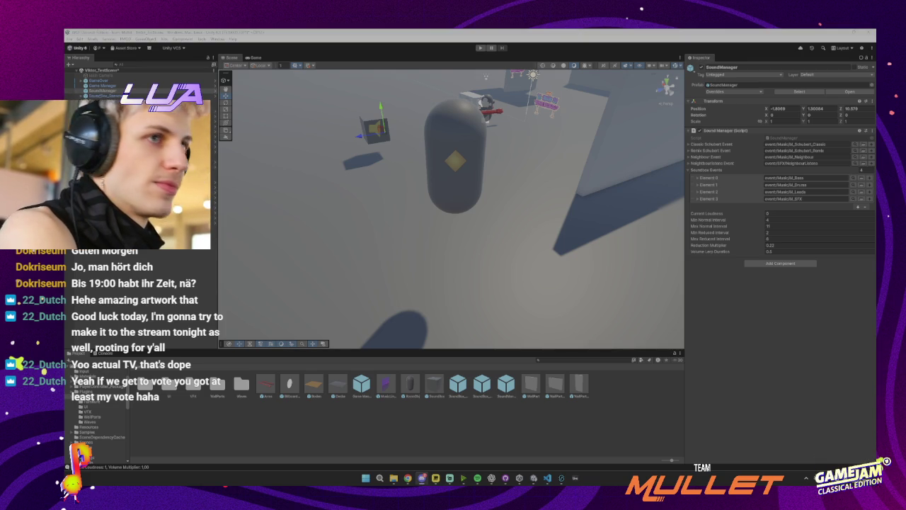
click(286, 31)
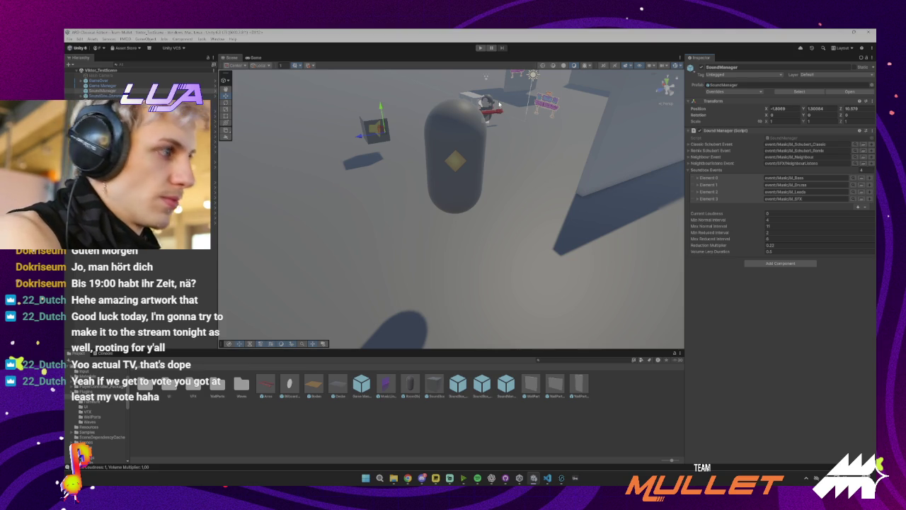
key(alt+Tab)
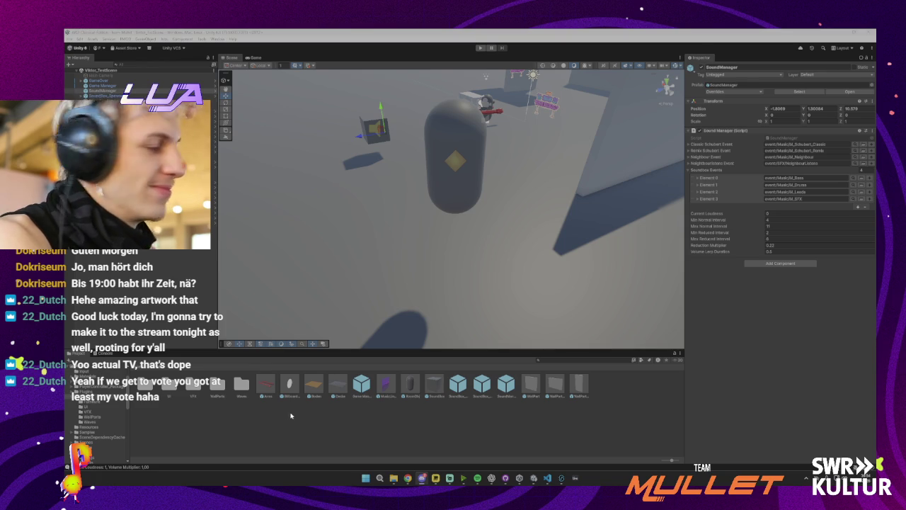
- Inspect the Game Manager prefab (Max Score 1000, Penalty 500) and enter Play mode with Ctrl+P
click(326, 417)
click(382, 382)
click(373, 404)
click(361, 385)
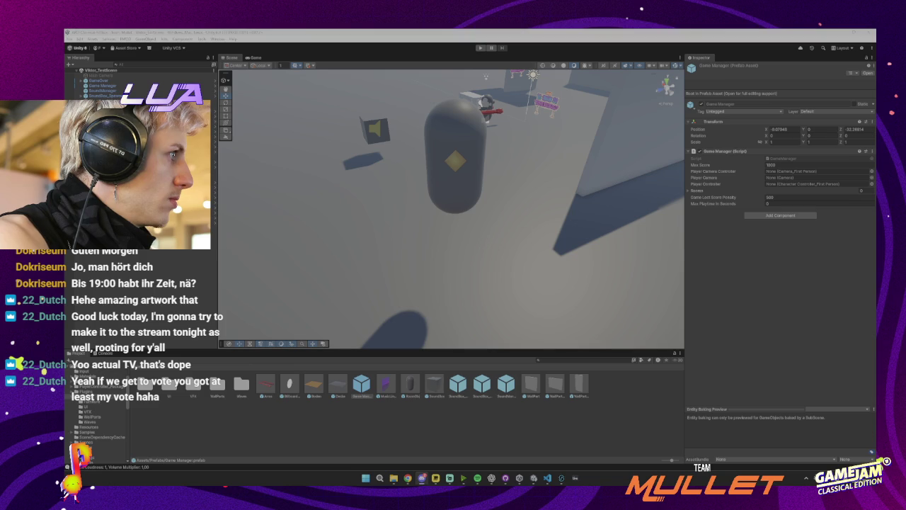
click(313, 31)
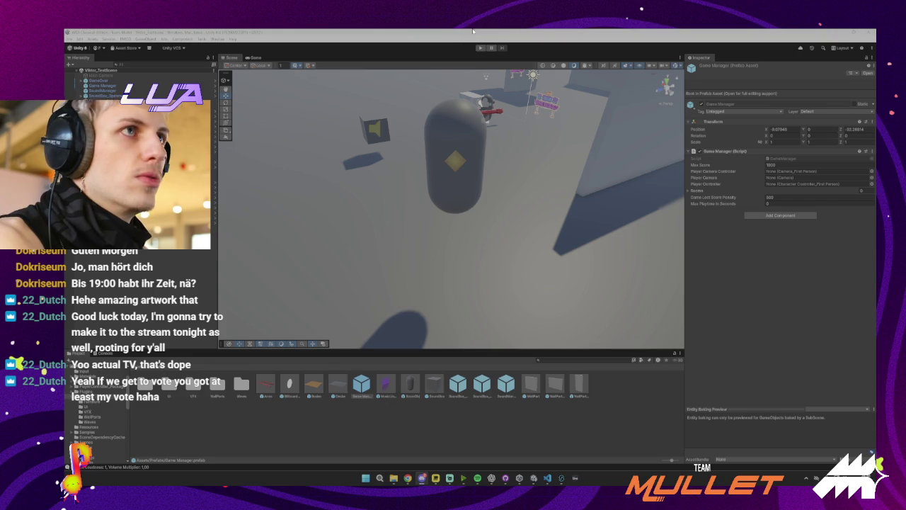
key(ctrl+p)
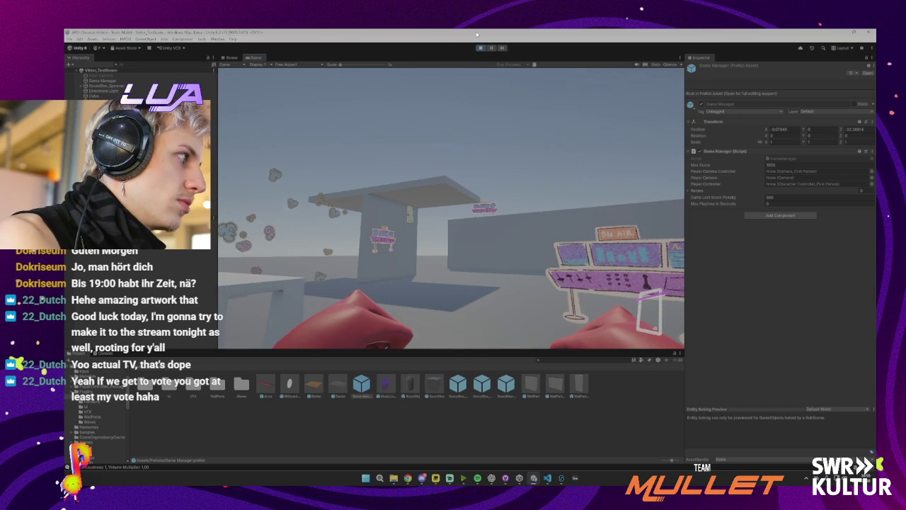
- Stop Play mode with the Play button and clear the selection in the test scene
click(479, 48)
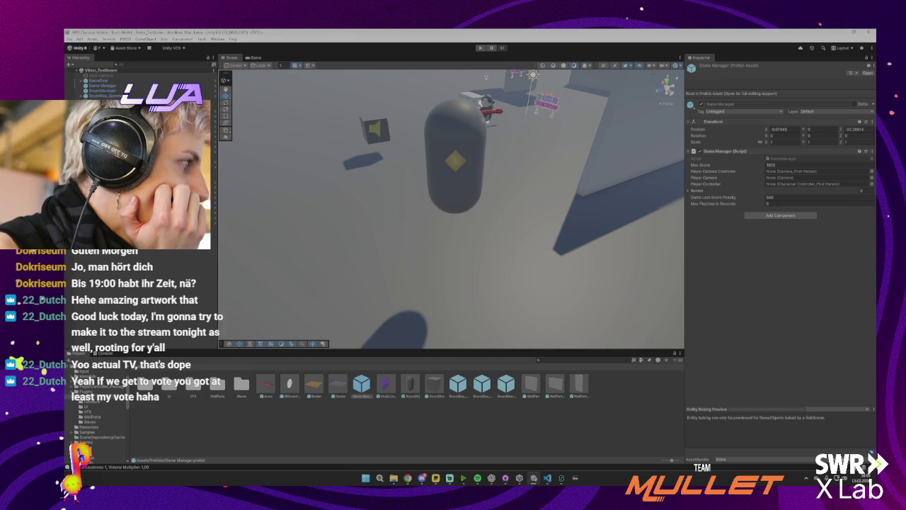
key(alt+Tab)
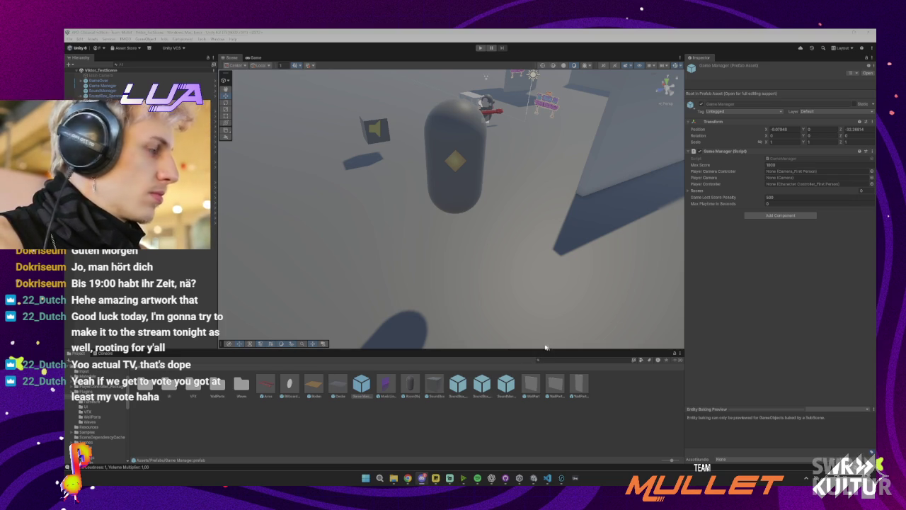
click(493, 32)
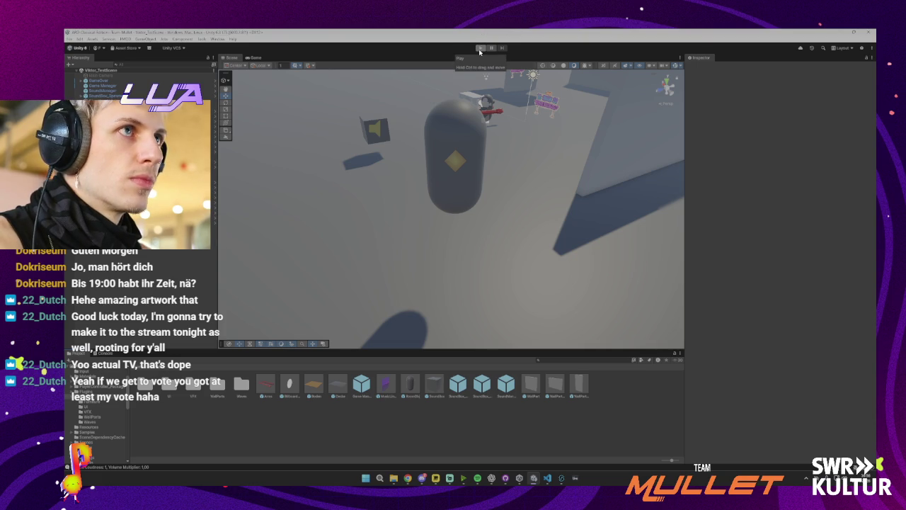
click(479, 49)
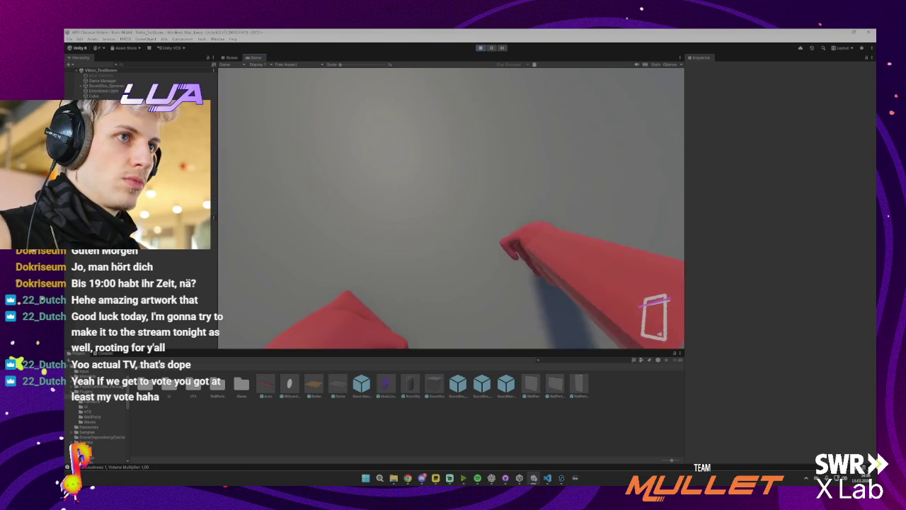
key(w)
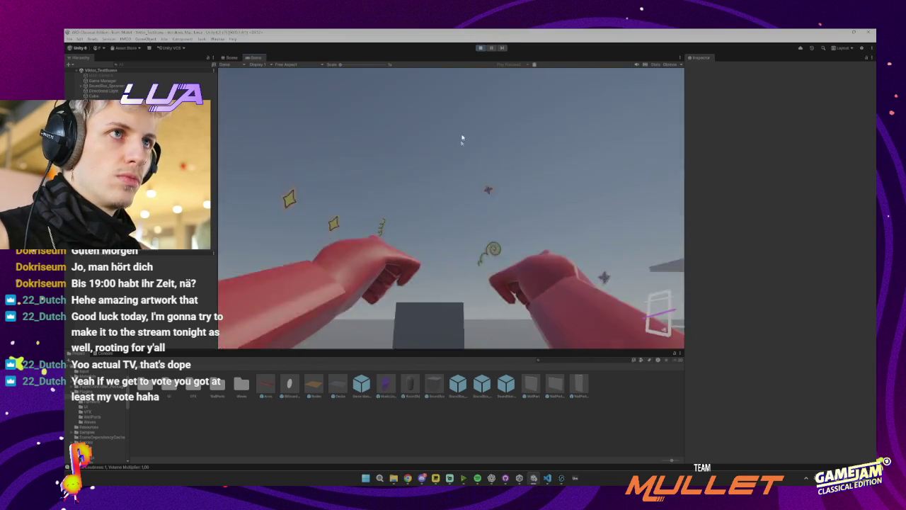
key(ctrl+p)
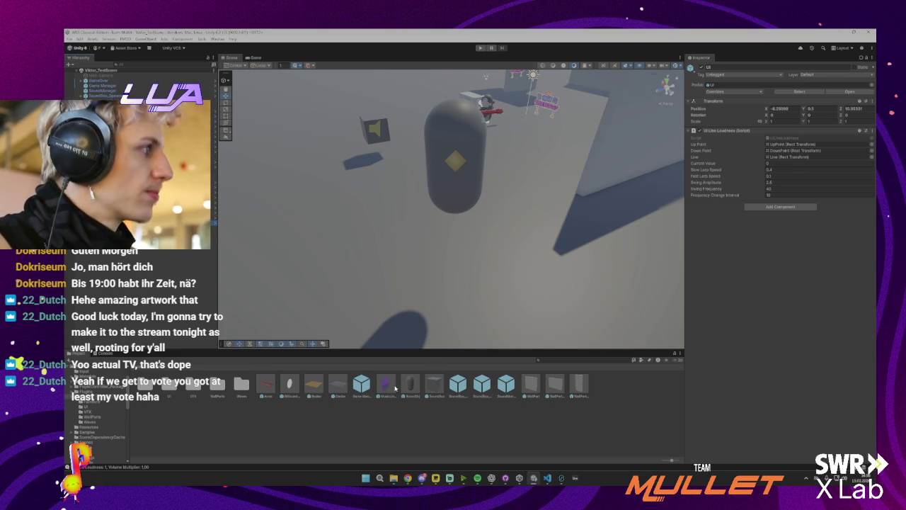
- Deselect everything, then select the SoundBox cube in the Scene view
click(312, 434)
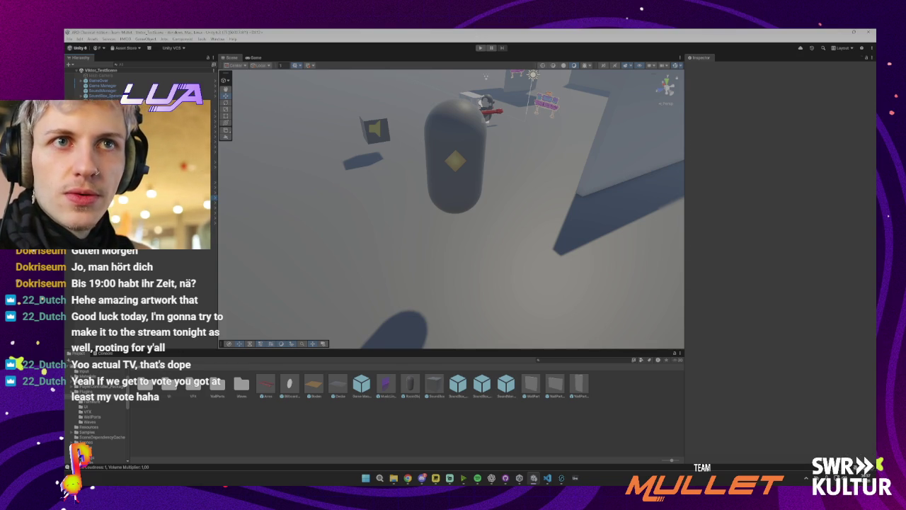
click(375, 129)
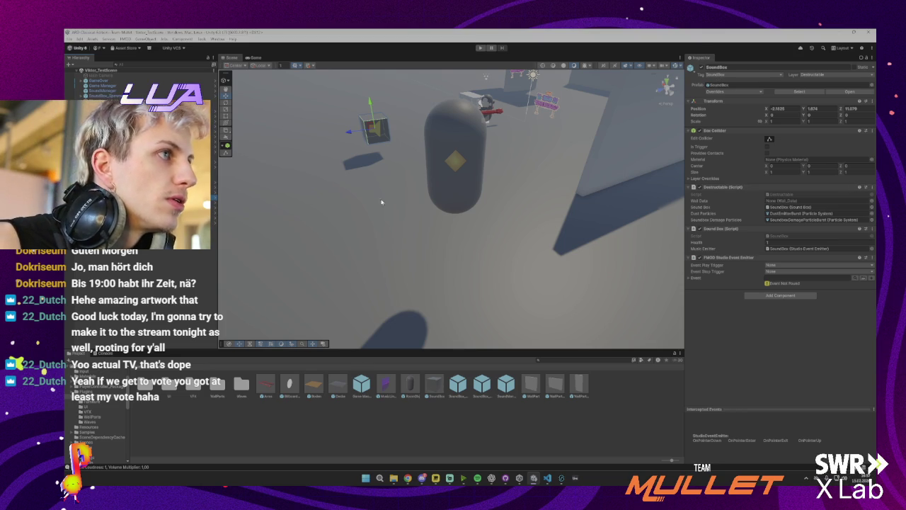
- Duplicate SoundBox with Ctrl+D, move the copy beside the original, and duplicate it again
key(ctrl+d)
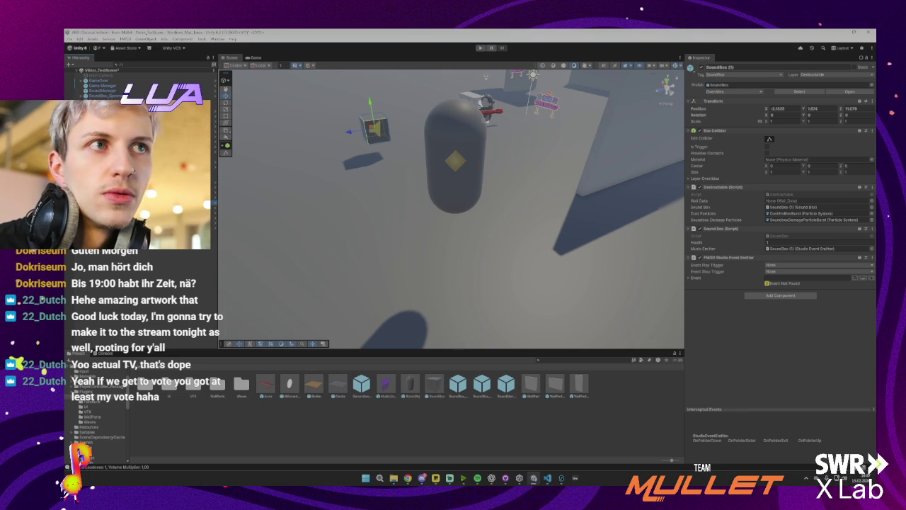
key(f)
mouse_move(449, 137)
mouse_down()
mouse_move(553, 188)
mouse_move(566, 184)
mouse_move(405, 119)
mouse_up()
key(ctrl+d)
key(ctrl+d)
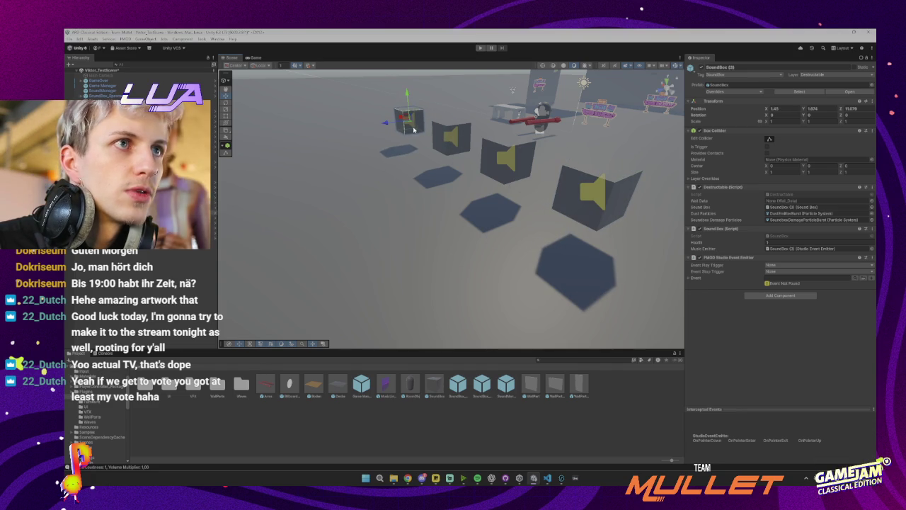
drag(514, 144, 475, 82)
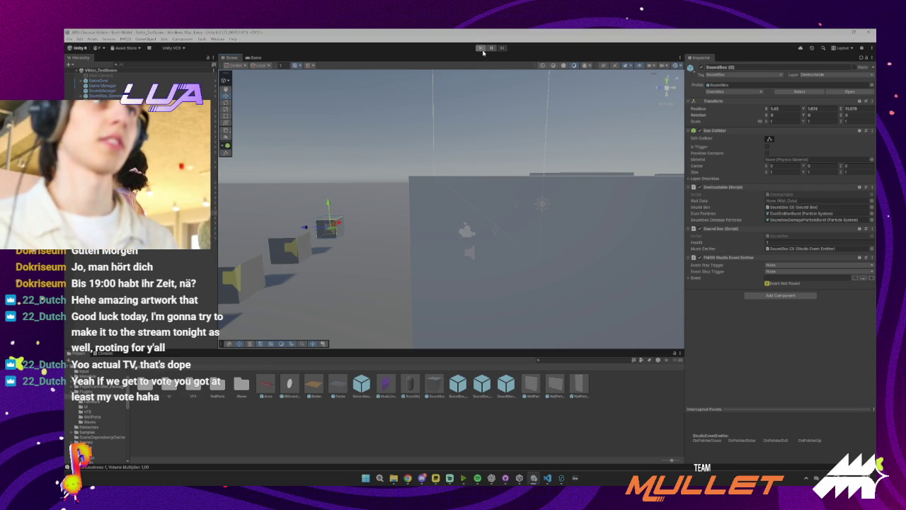
- Enter Play mode to test the duplicated grey sound box cubes
click(481, 48)
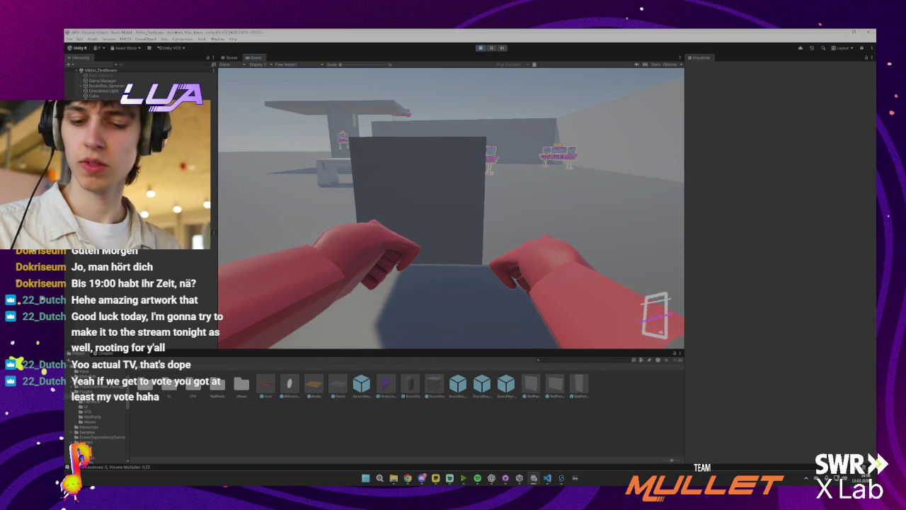
- Switch to the Scene view during the playtest, stop the game, then start it again
key(super)
key(super)
key(ctrl+1)
click(480, 48)
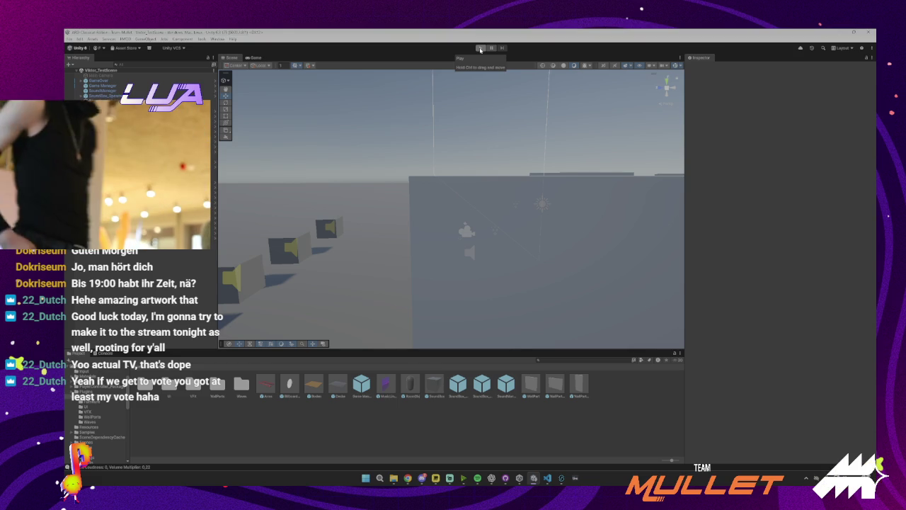
click(480, 48)
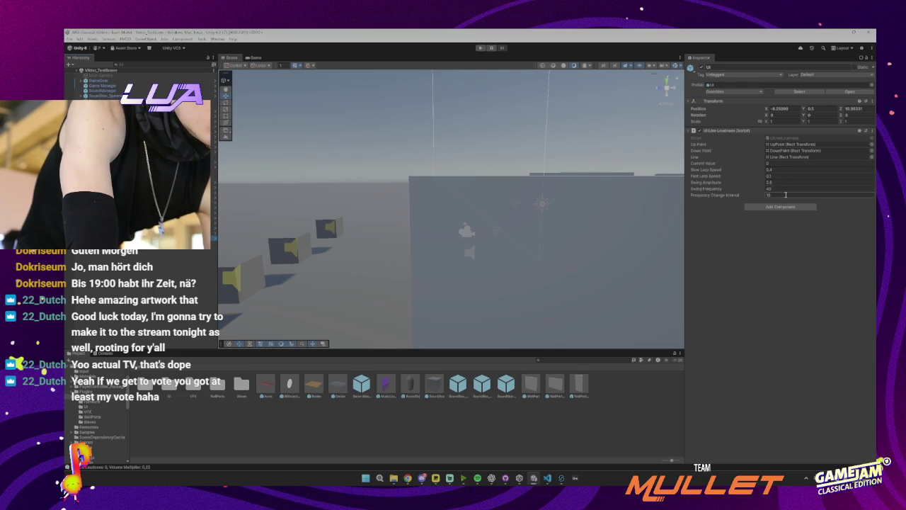
- Confirm Frequency Change Interval 10 on the UI line, then select SoundManager
key(Return)
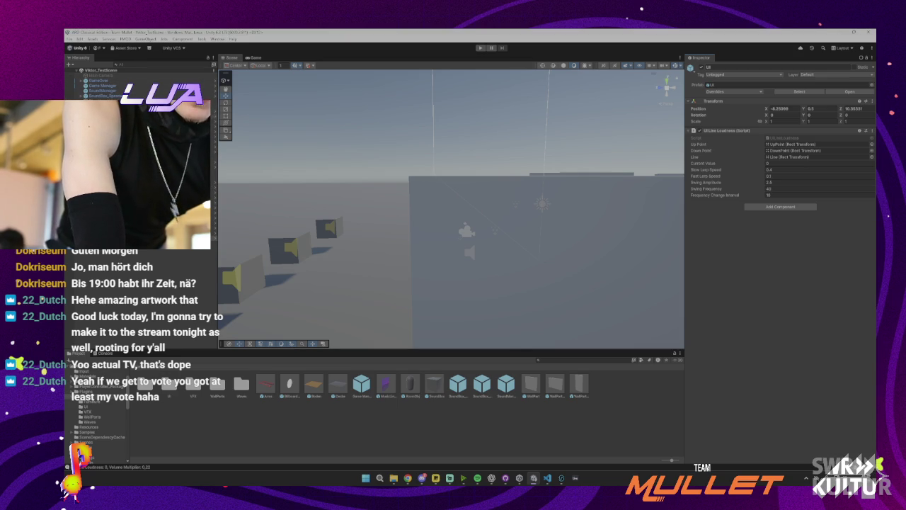
click(102, 90)
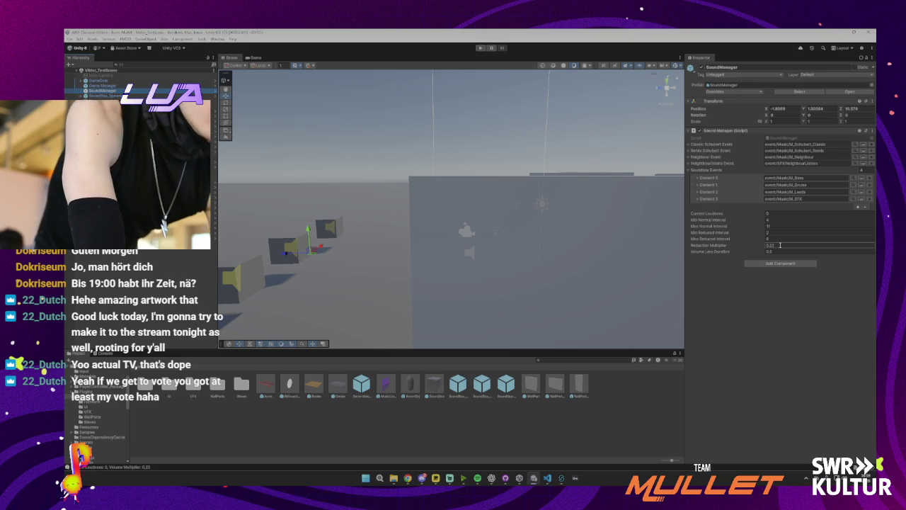
- Set SoundManager's Volume Lerp Duration to 0.5 and apply all overrides to the prefab
click(782, 249)
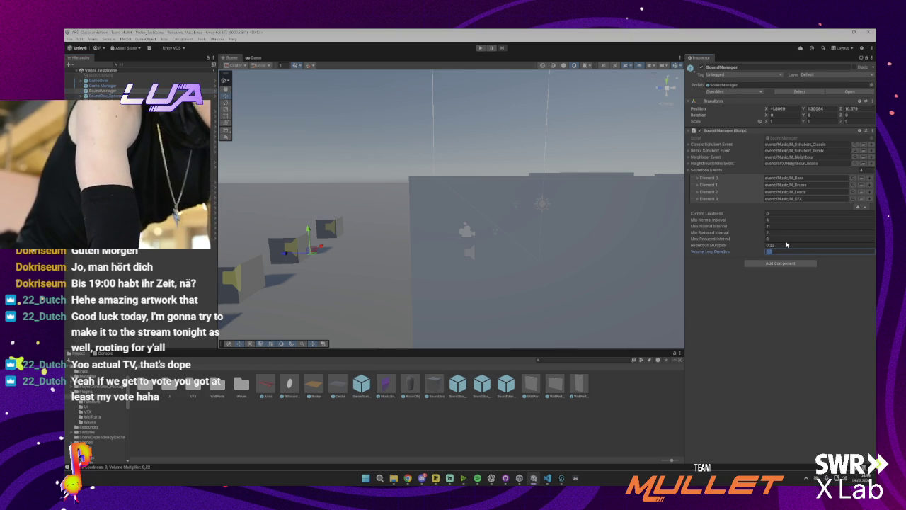
text(0.5)
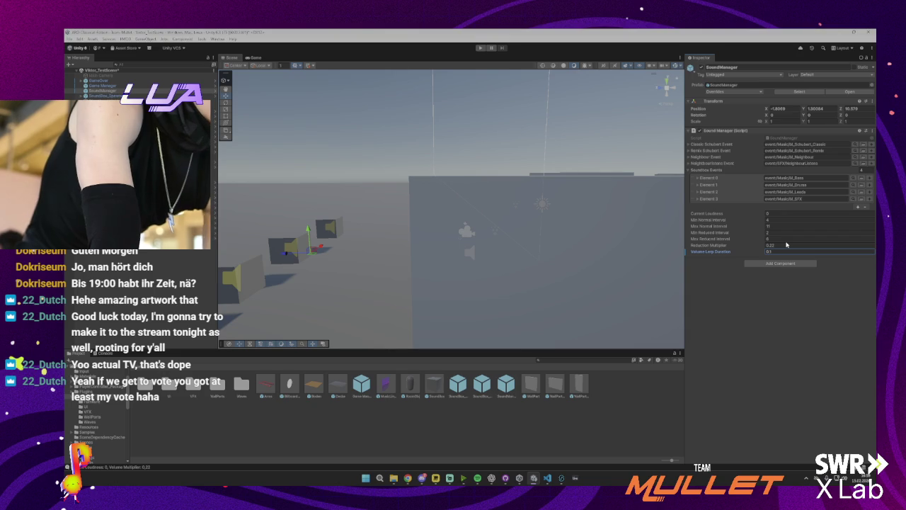
click(746, 94)
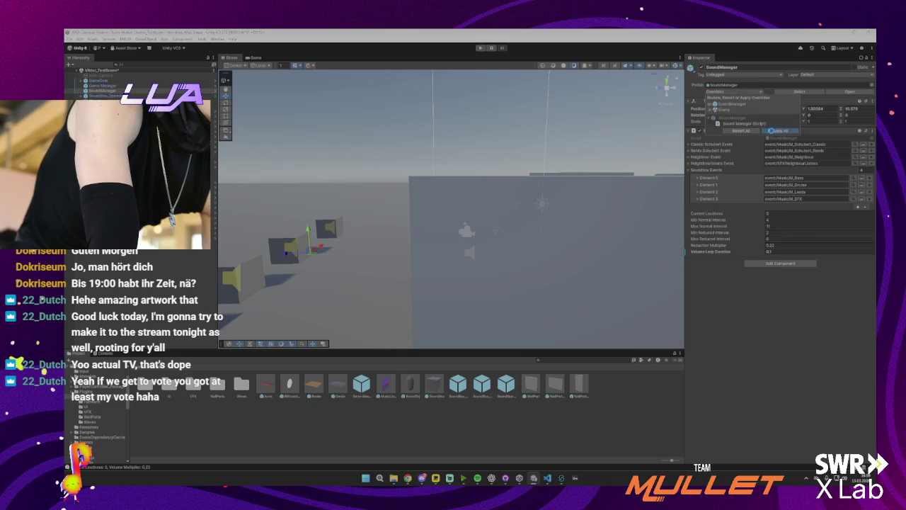
click(772, 131)
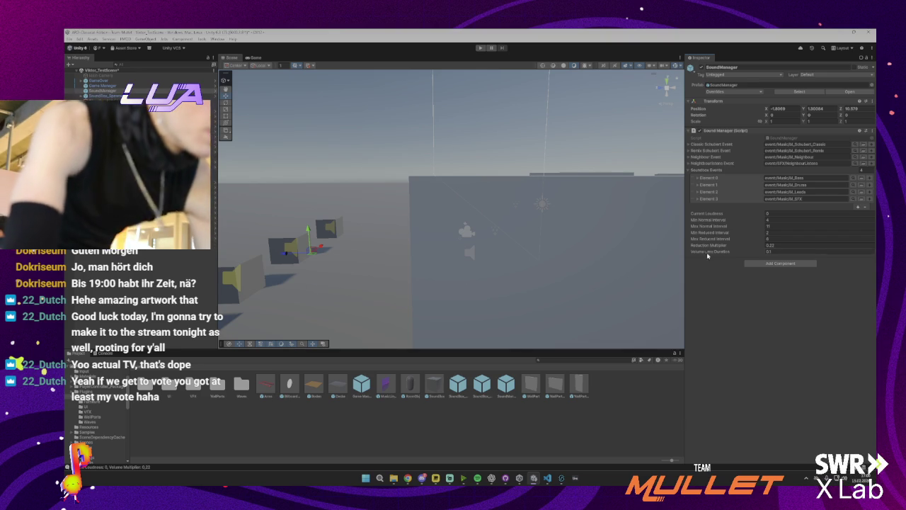
- Lower the Reduction Multiplier to 0.15, then select the UI object
click(784, 245)
text(0.15)
key(Return)
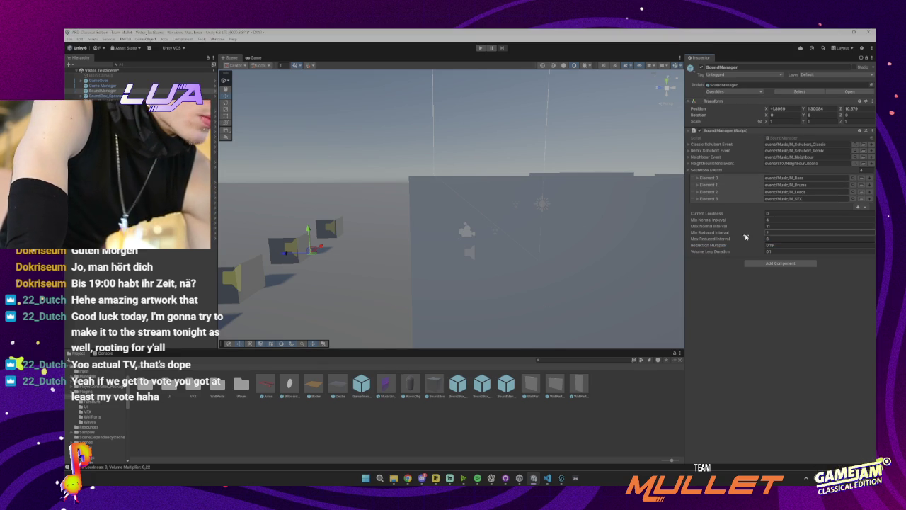
click(99, 106)
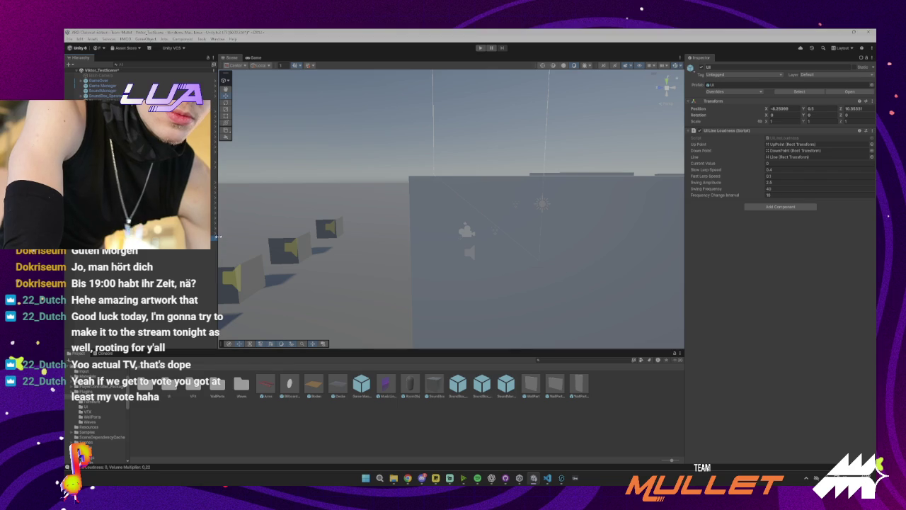
- In the UI prefab, stretch the purple Line's bottom-right corner slightly
click(212, 173)
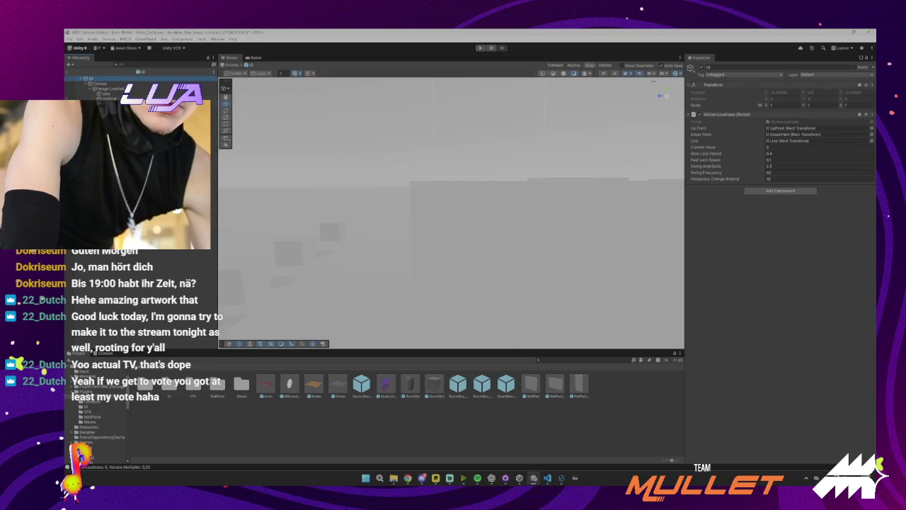
click(110, 99)
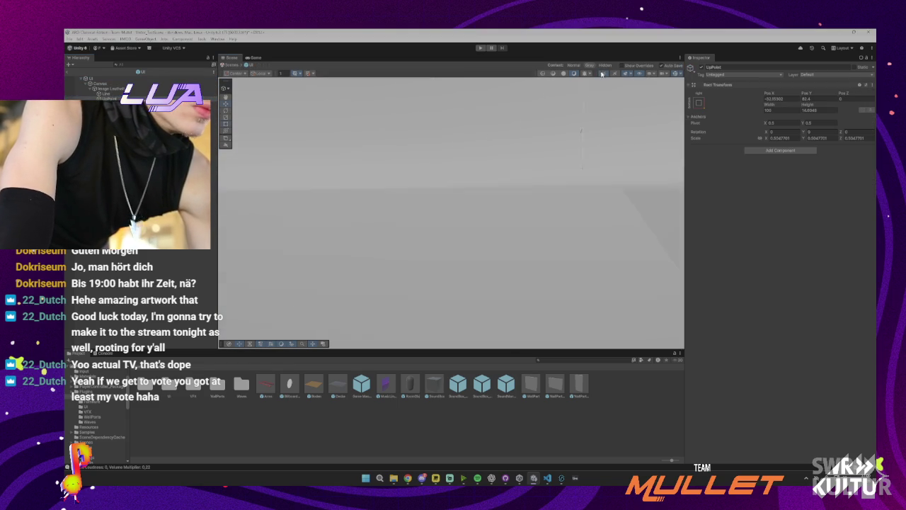
key(f)
key(t)
scroll(459, 174, down, 5)
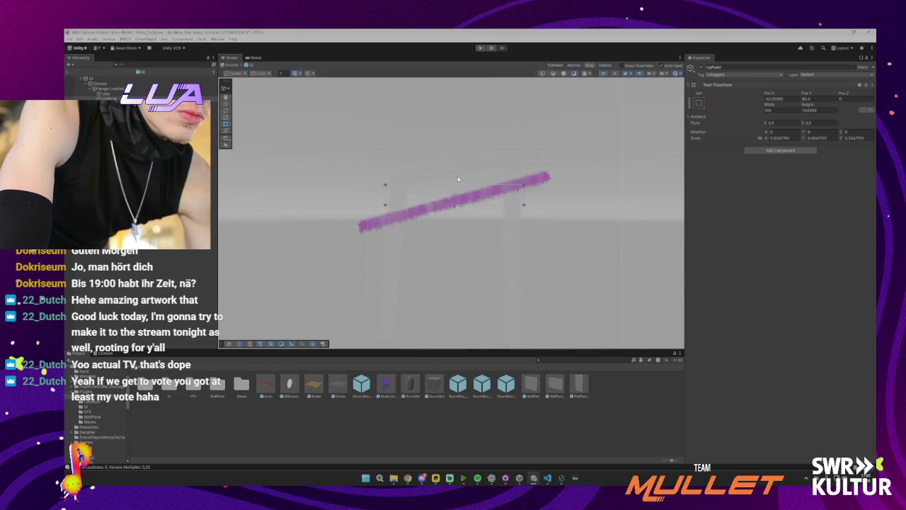
click(107, 93)
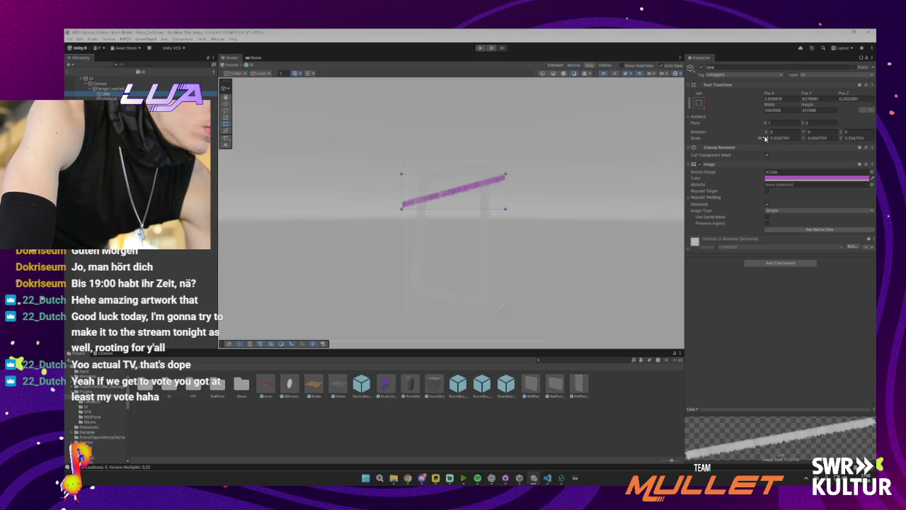
click(772, 138)
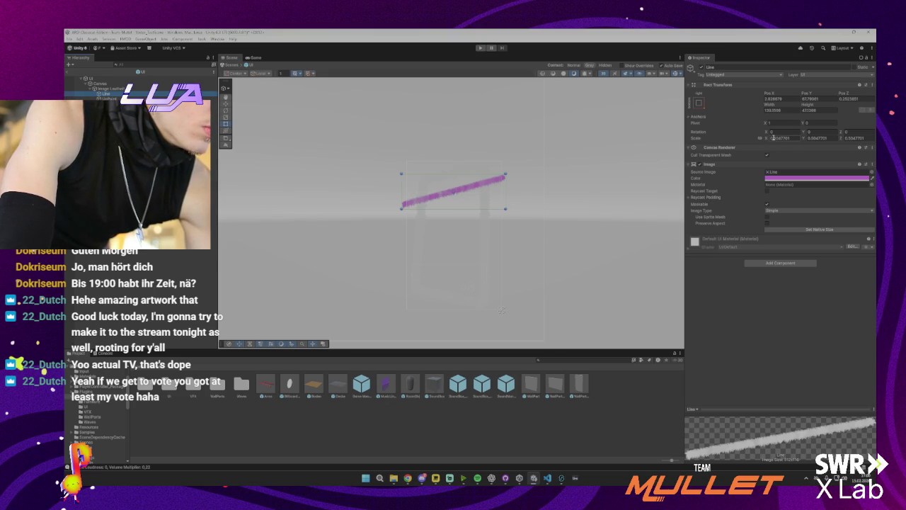
click(506, 208)
mouse_move(505, 209)
mouse_down()
mouse_move(517, 213)
mouse_move(484, 188)
mouse_up()
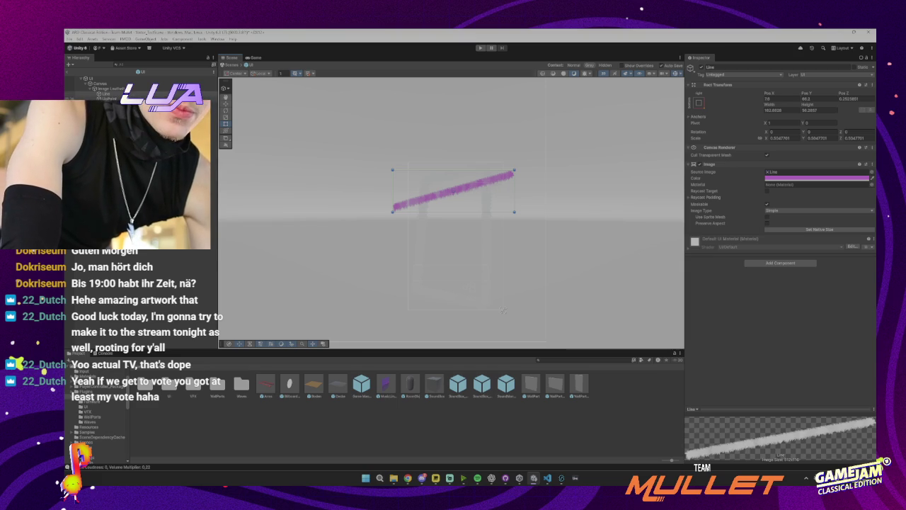
- Move the UpPoint marker up a little
click(455, 188)
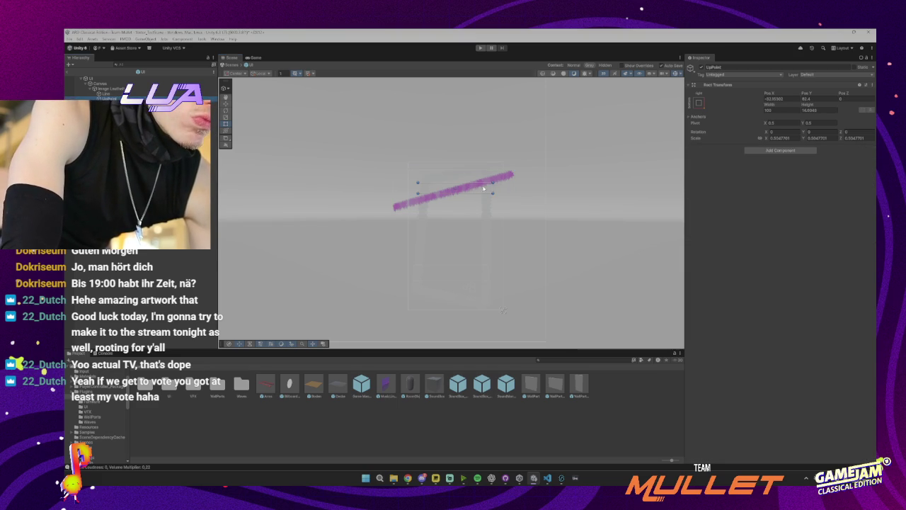
drag(476, 188, 477, 182)
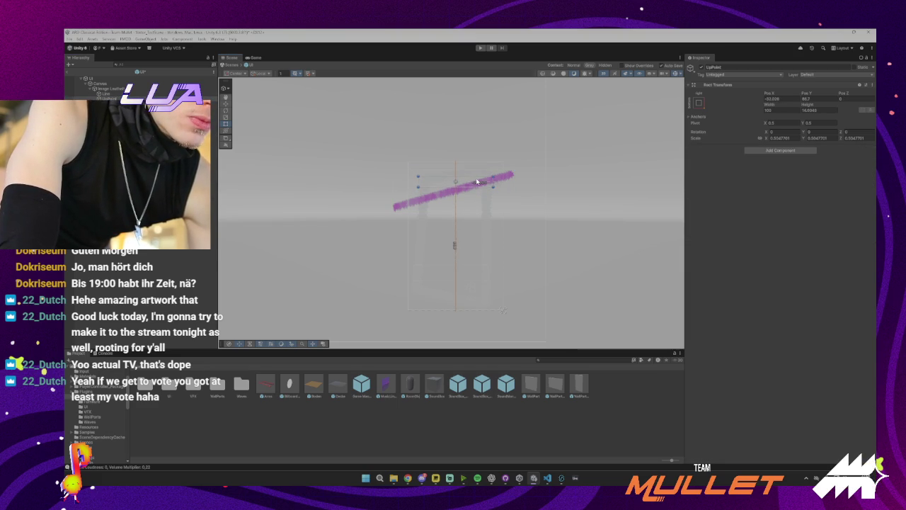
click(451, 273)
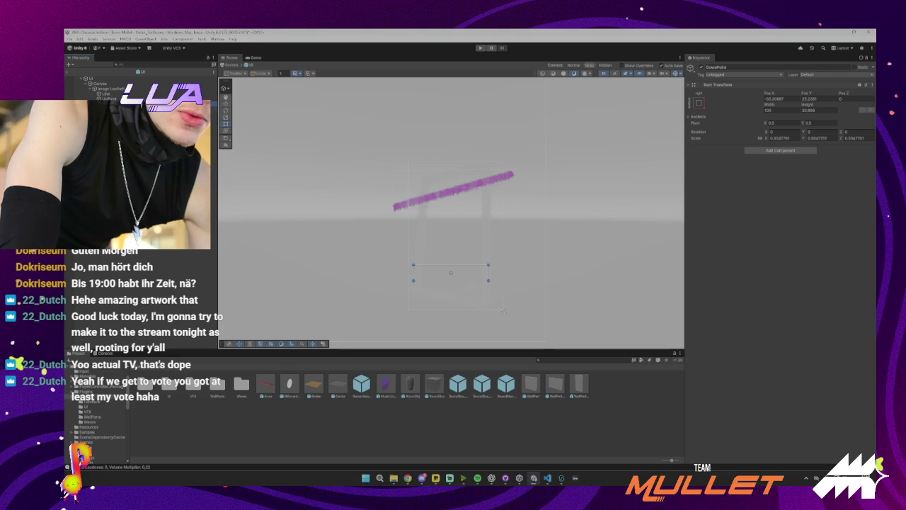
- Set UI Line Loudness Swing Frequency to 30, then leave the prefab and play
click(107, 79)
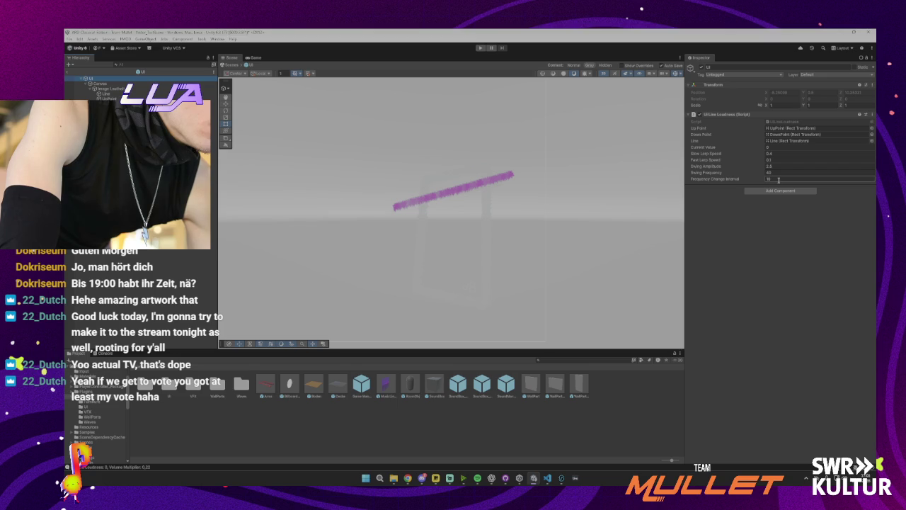
click(780, 172)
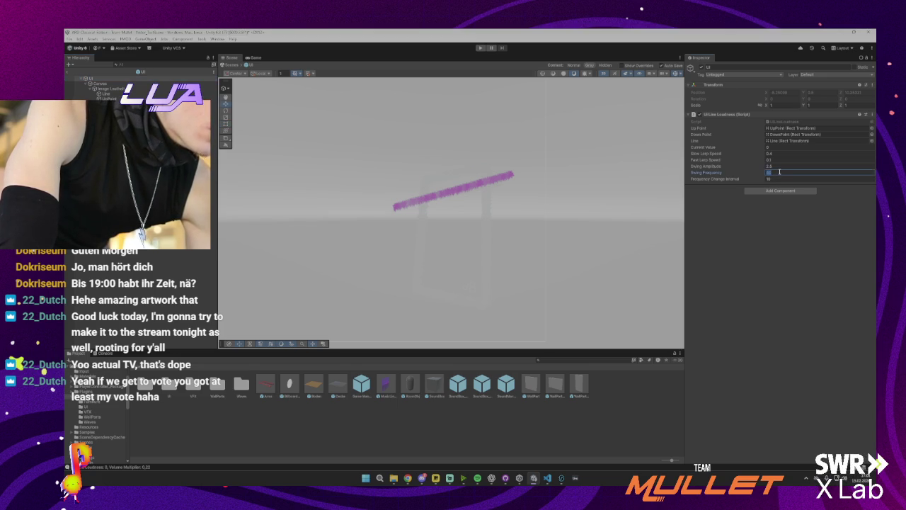
text(10)
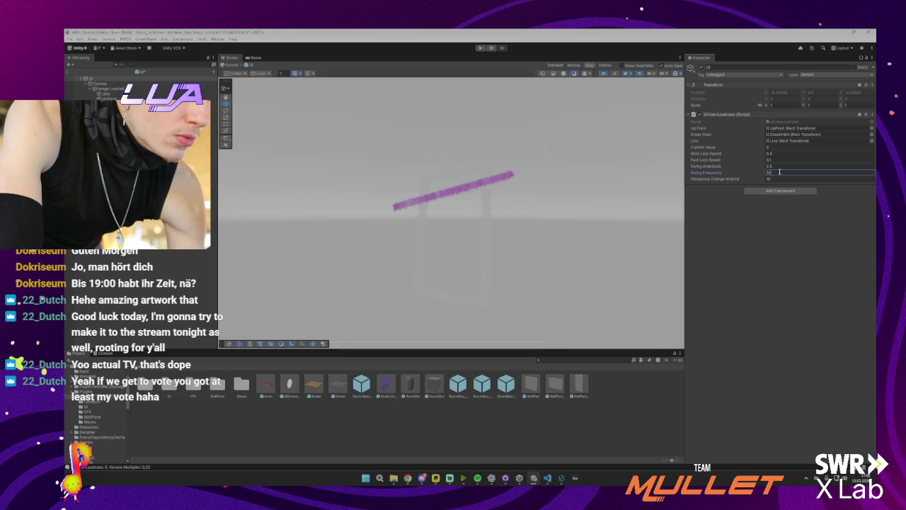
key(ctrl+p)
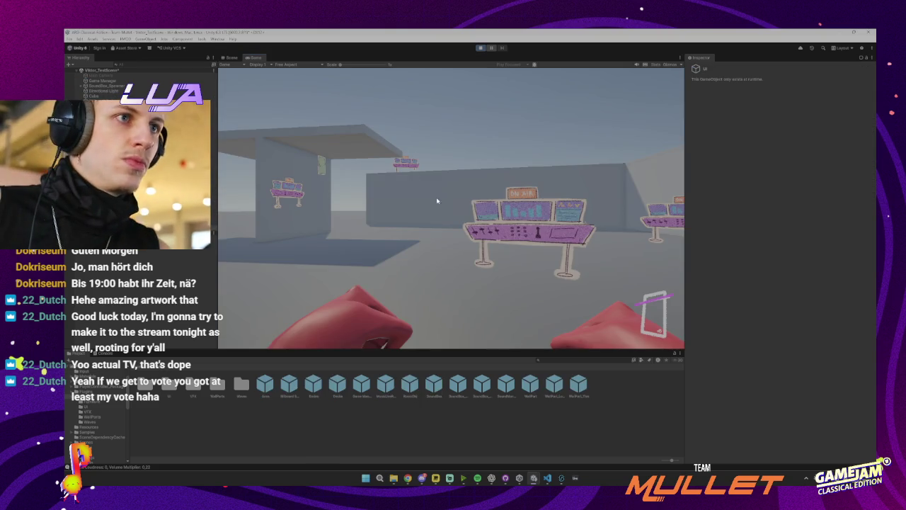
- Walk around the level watching the loudness meter react, then stop the game
key(w)
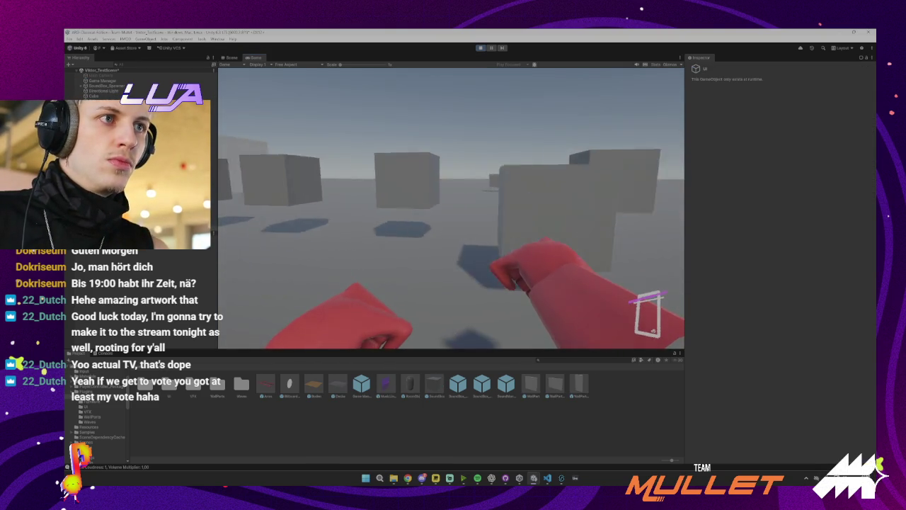
key(w)
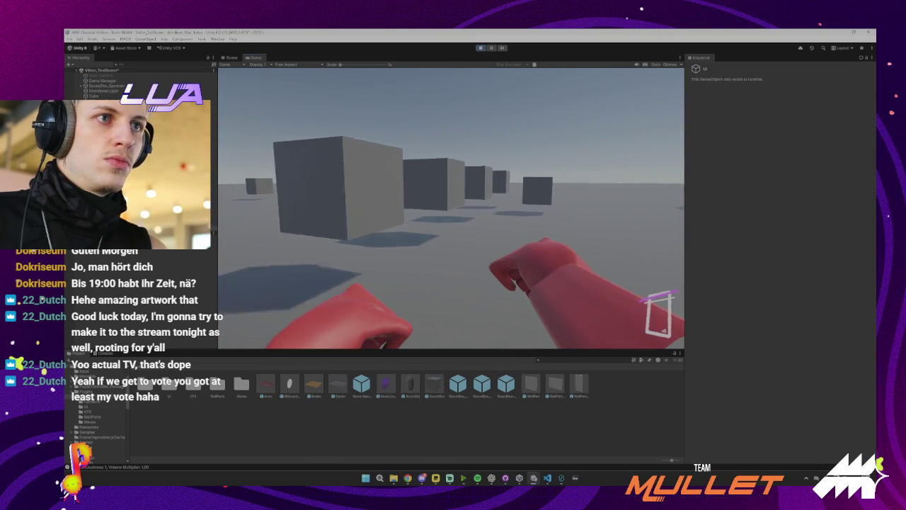
key(w)
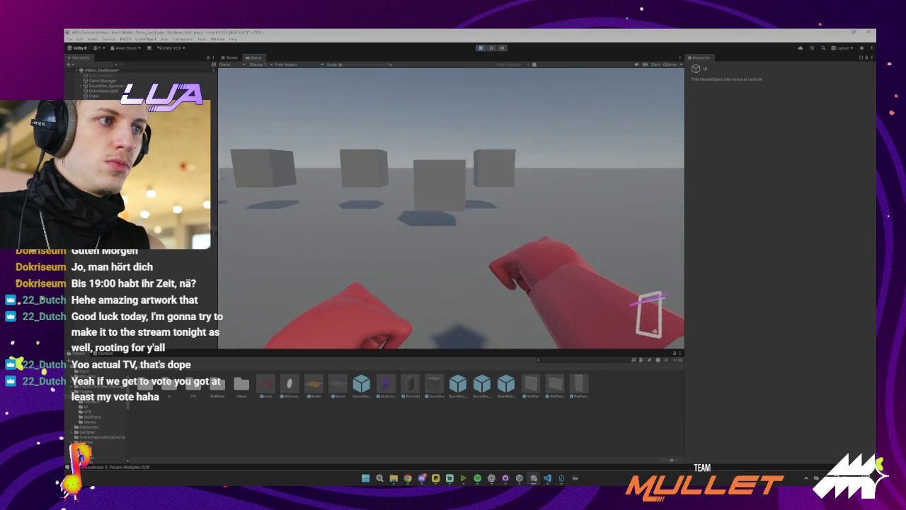
key(w)
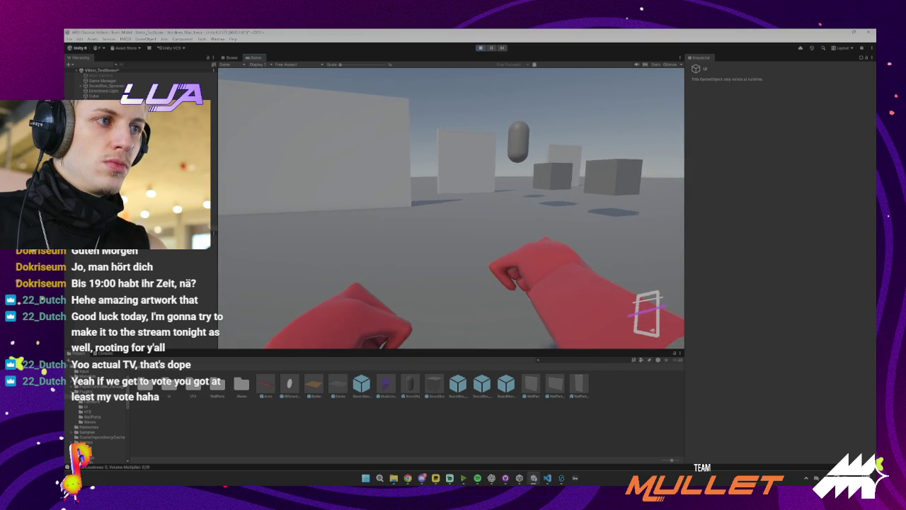
key(w)
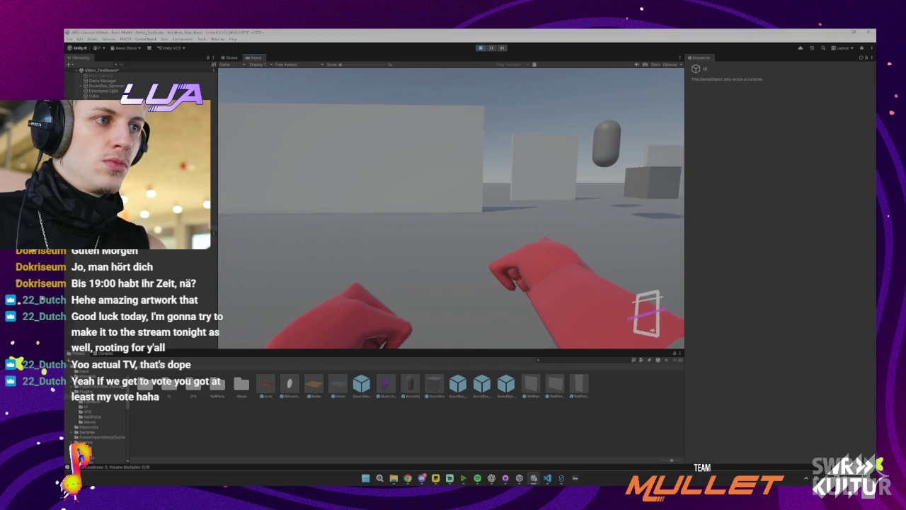
key(w)
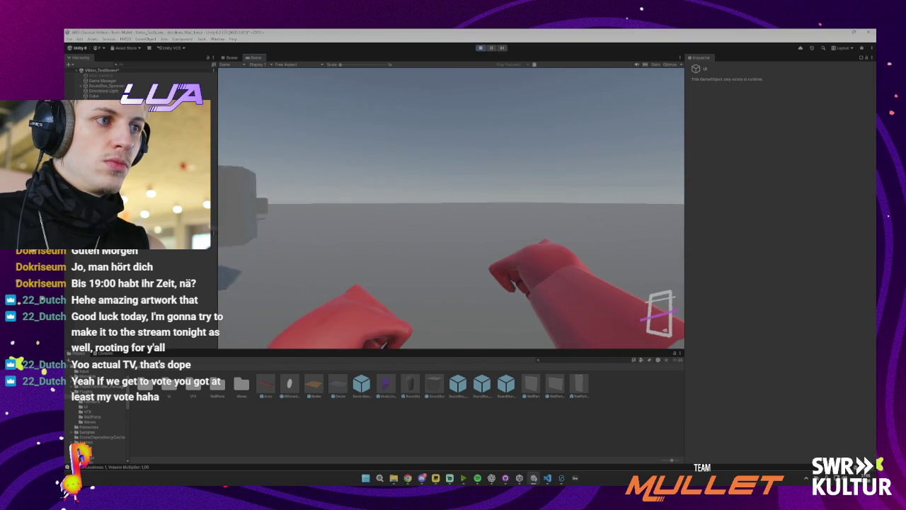
key(w)
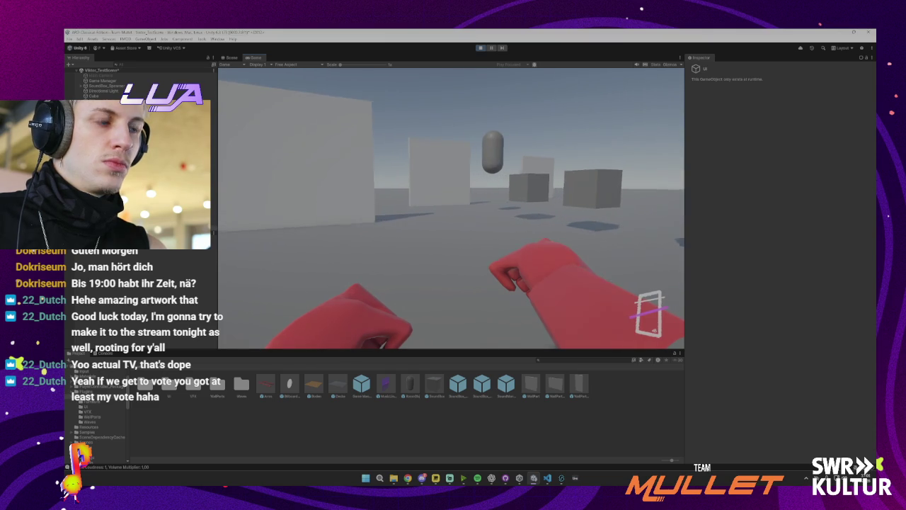
click(480, 48)
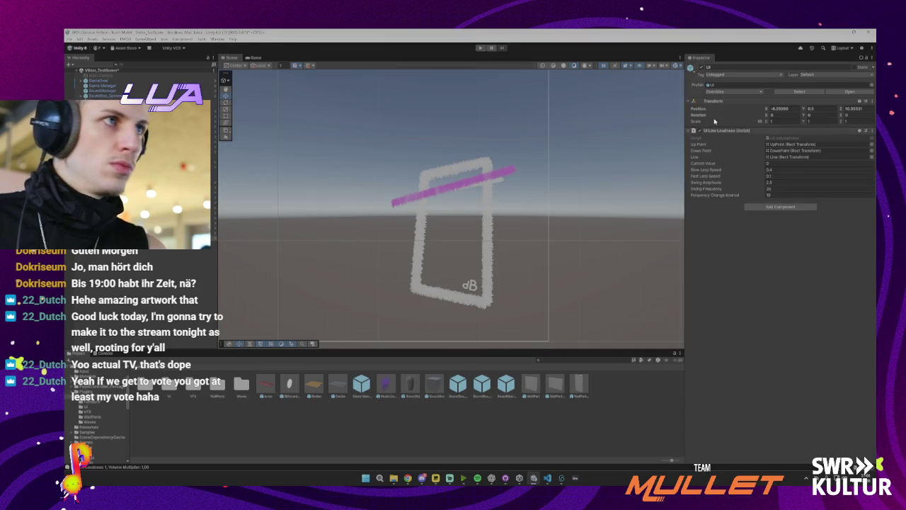
- Check the UI object's prefab overrides without applying, then open the UILineLoudness script
click(732, 93)
click(774, 187)
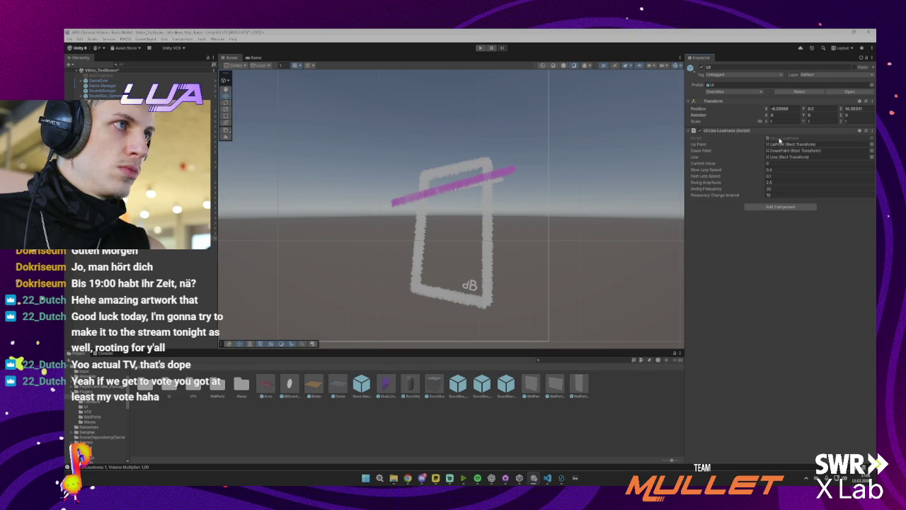
double_click(778, 138)
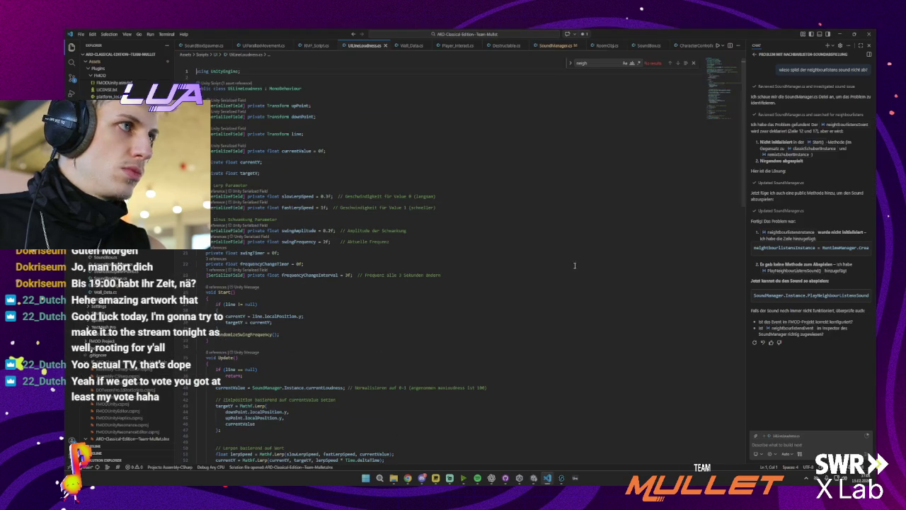
- Draft the Copilot chat note 'das bewegt sich viel zu langsam' and return to Unity
text(das)
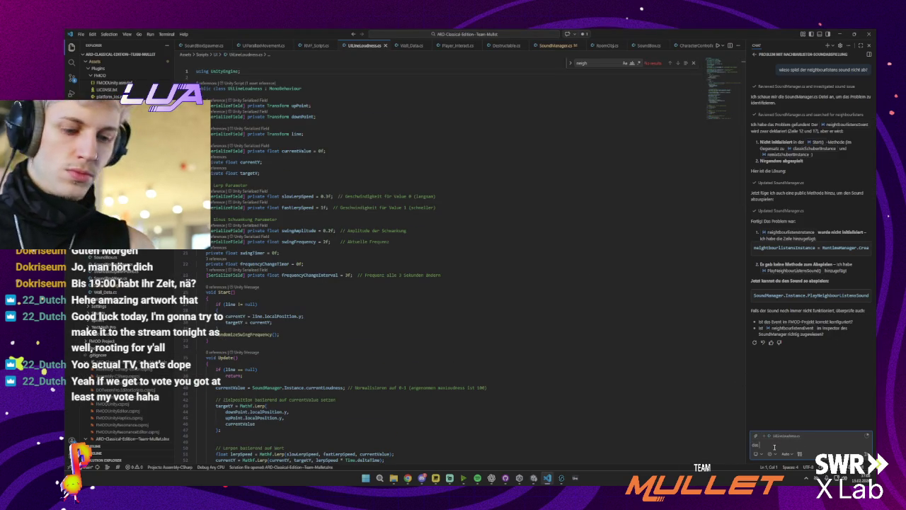
click(755, 54)
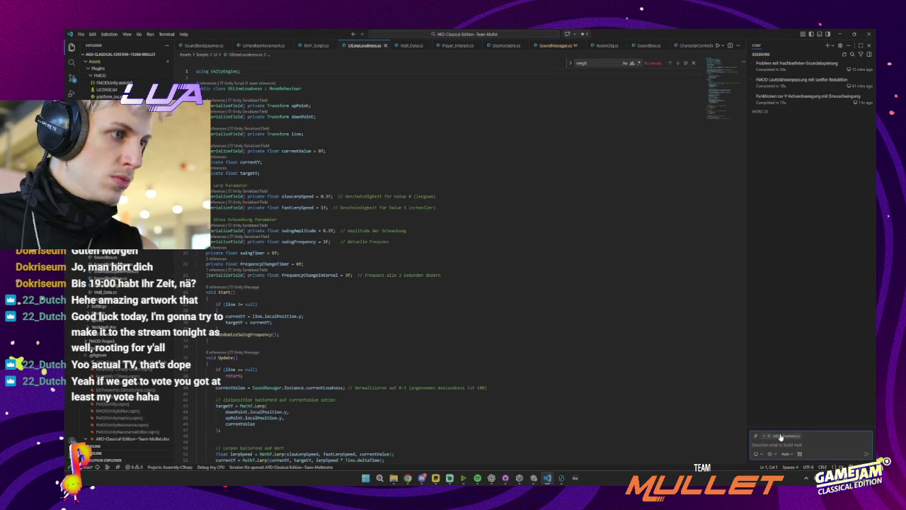
text(das bewegt si)
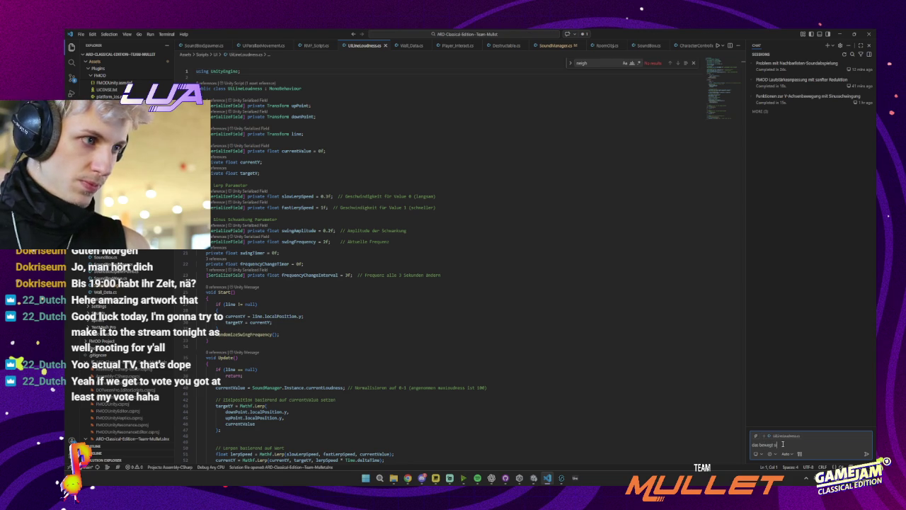
text( langsam, da ist)
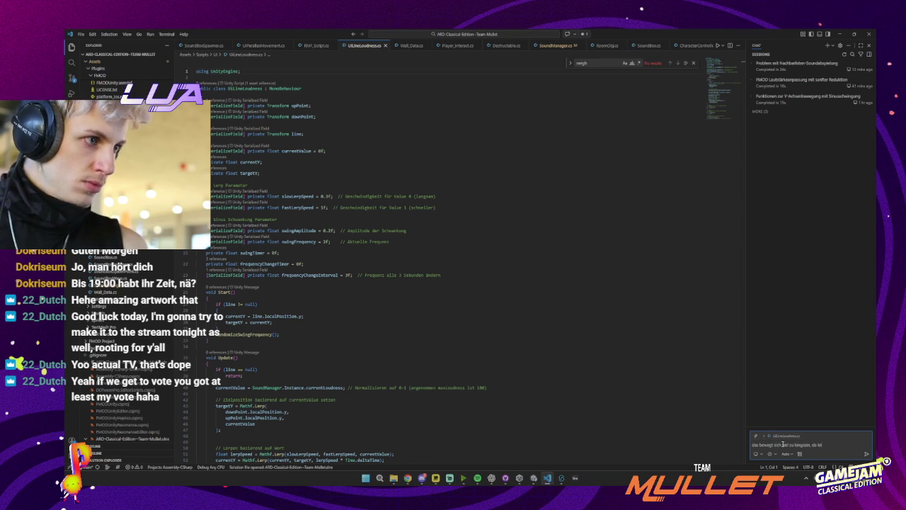
key(alt+Tab)
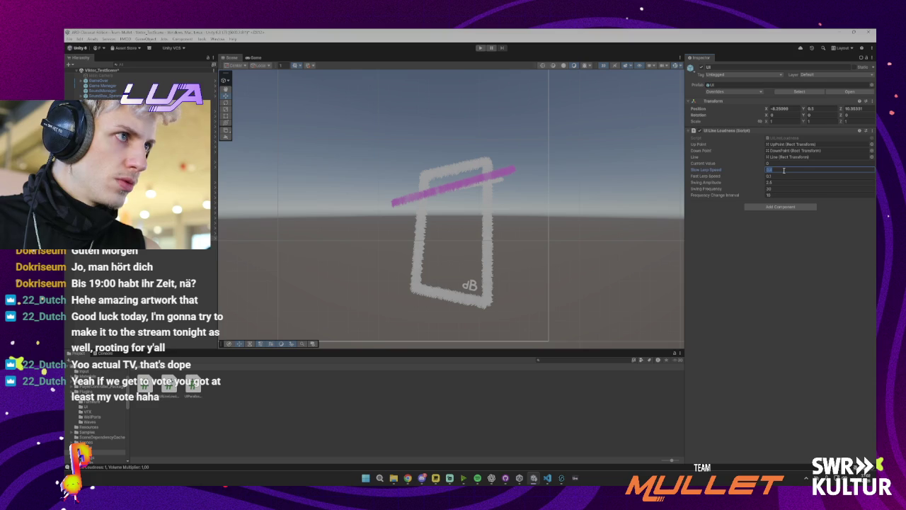
- Set Slow Lerp Speed to 1 and Fast Lerp Speed to 5 on UI Line Loudness
key(Tab)
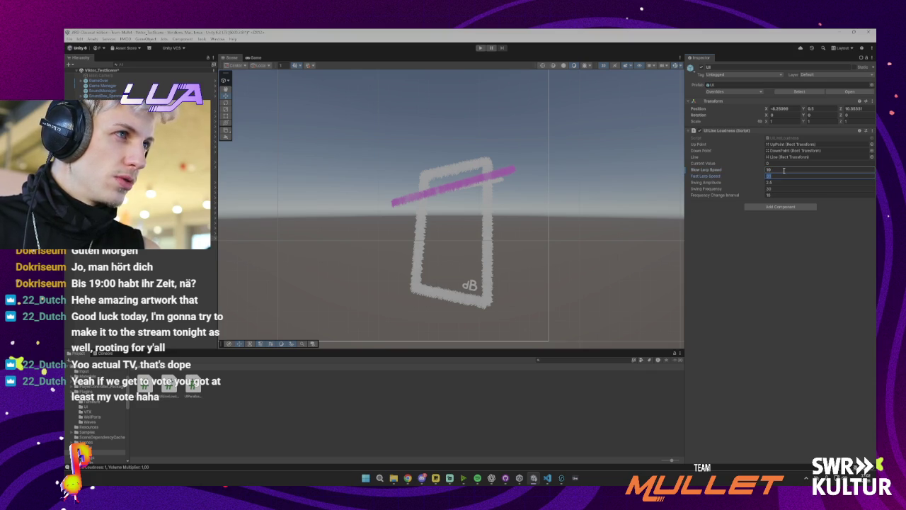
click(784, 170)
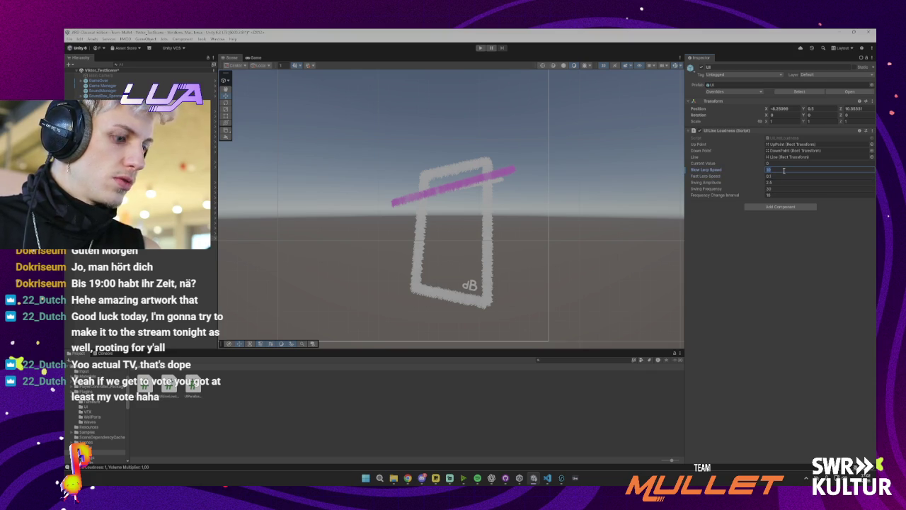
key(Tab)
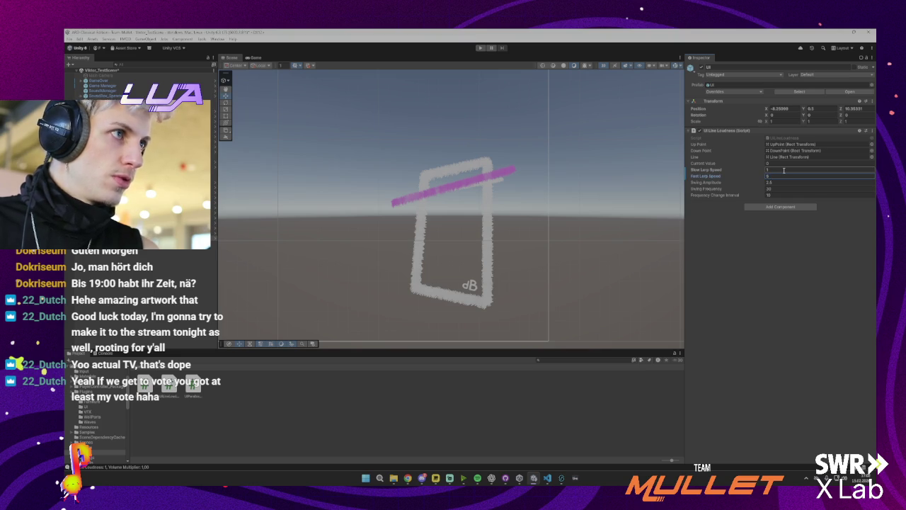
click(720, 101)
- Test-play the scene with the new lerp speeds, then stop
click(480, 48)
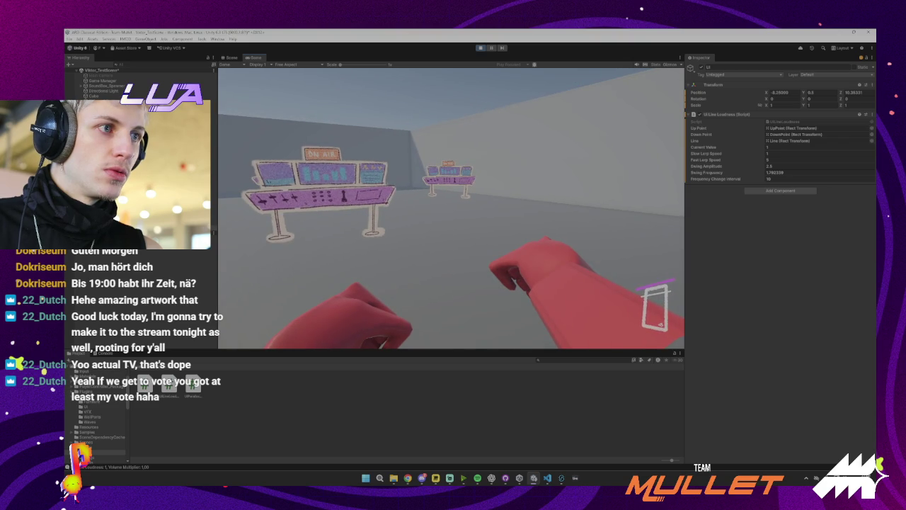
mouse_move(479, 133)
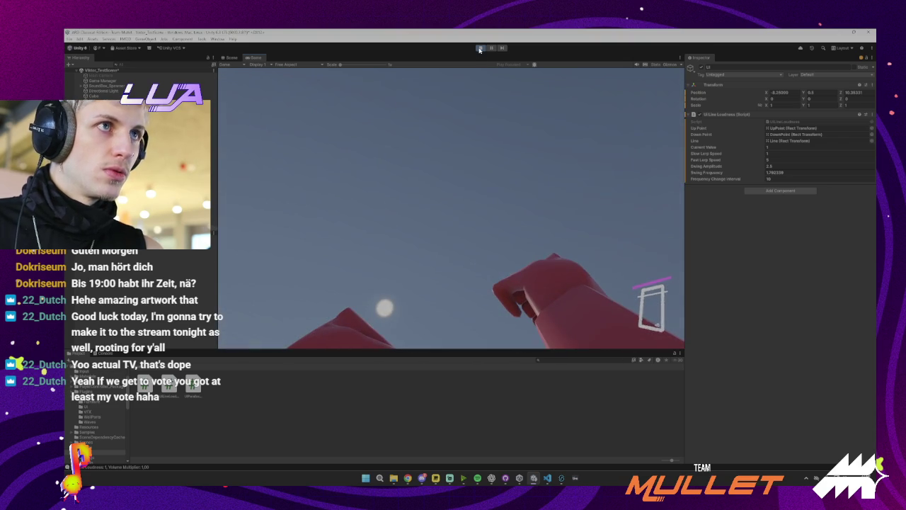
key(ctrl+p)
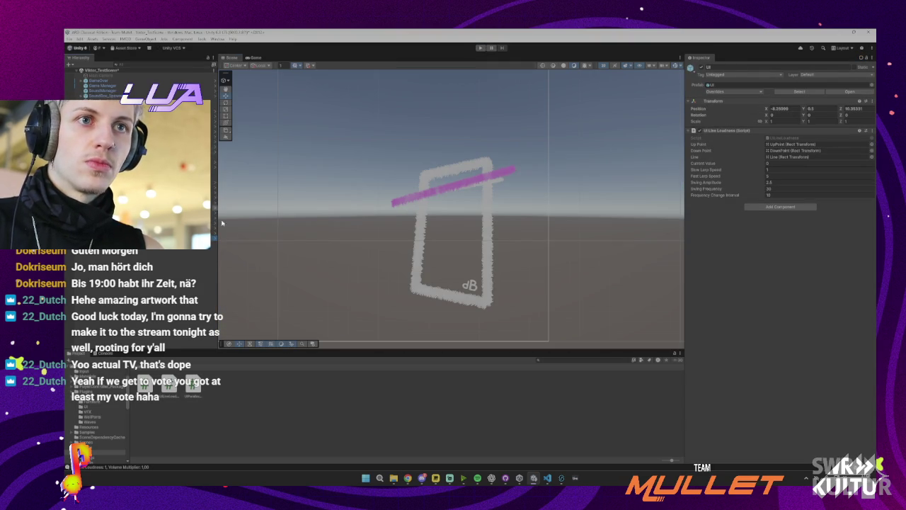
- In the UI prefab, widen the Line and nudge UpPoint vertically, then exit and play
double_click(107, 90)
click(105, 93)
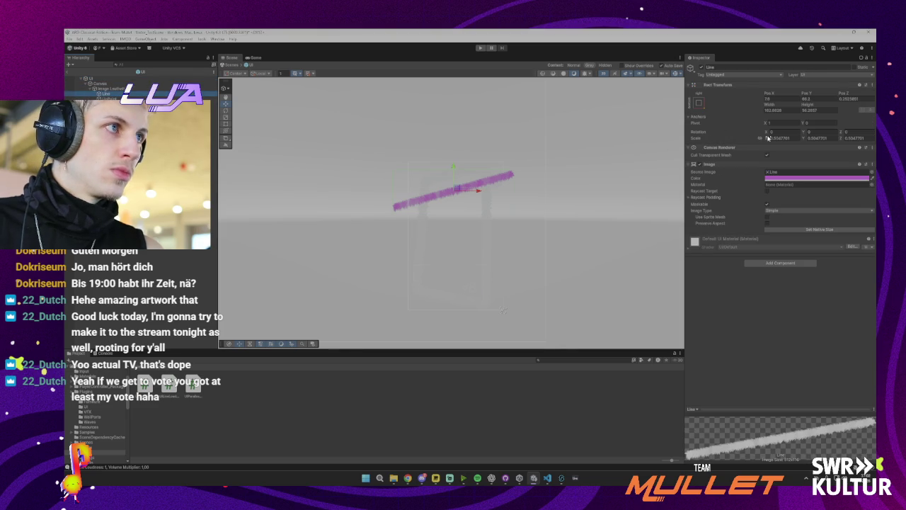
drag(771, 106, 804, 107)
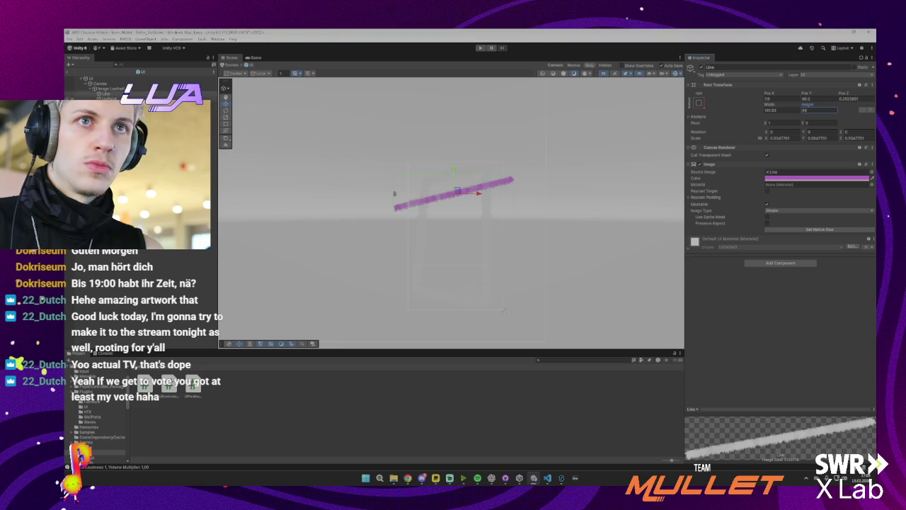
click(106, 98)
drag(457, 159, 457, 162)
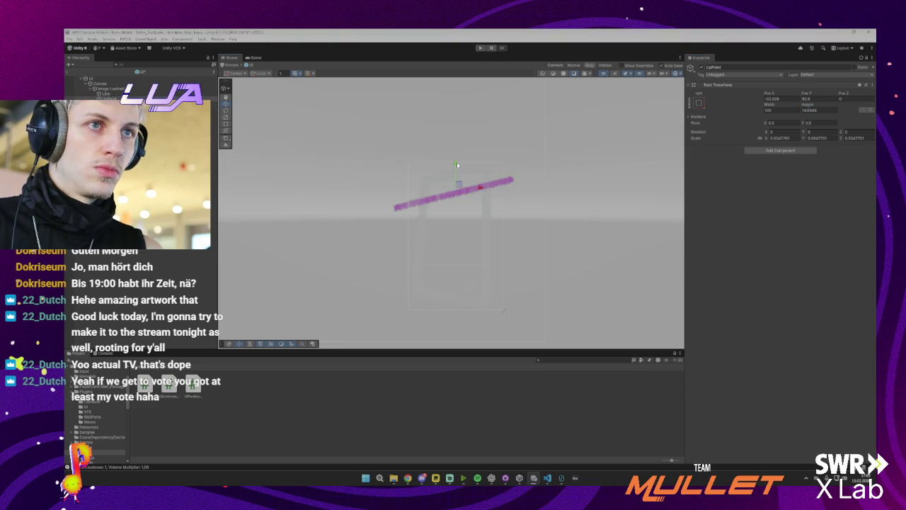
click(106, 103)
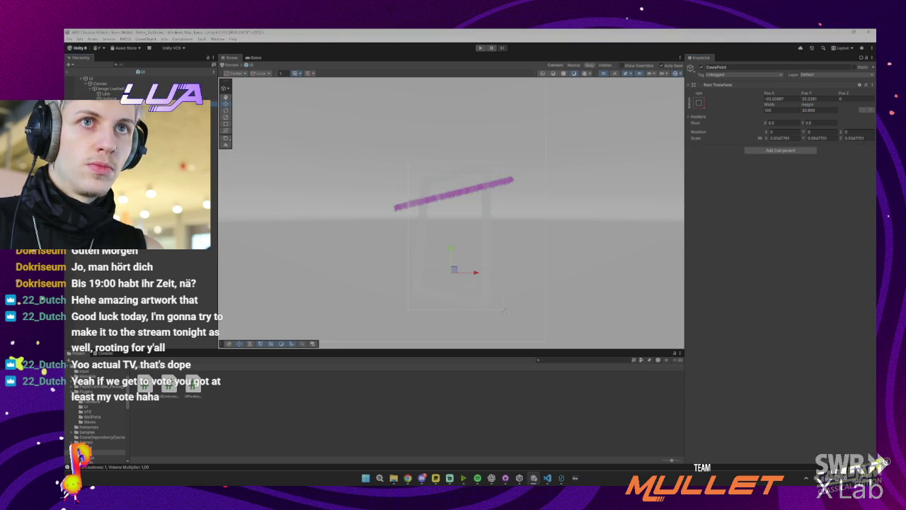
click(68, 73)
click(480, 48)
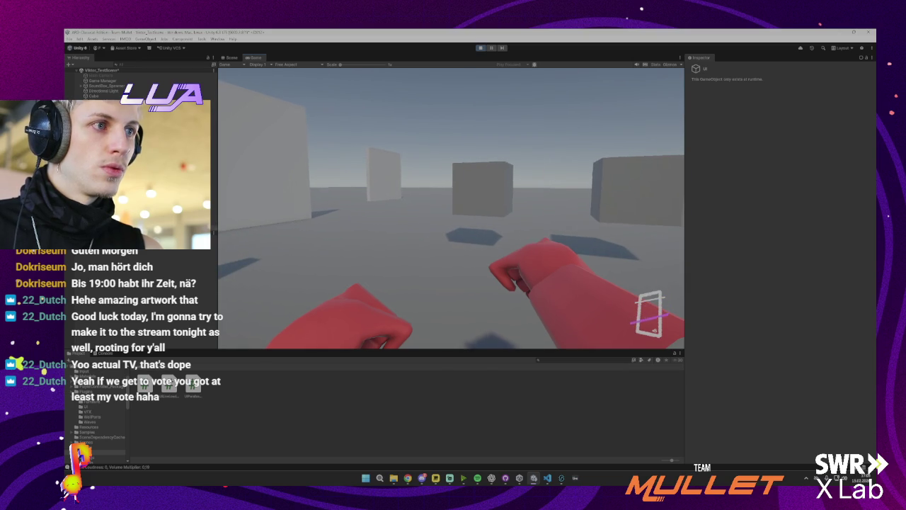
- Stop the game, check UpPoint's Pos Y of 80 in the UI prefab, then switch to VS Code
key(ctrl+p)
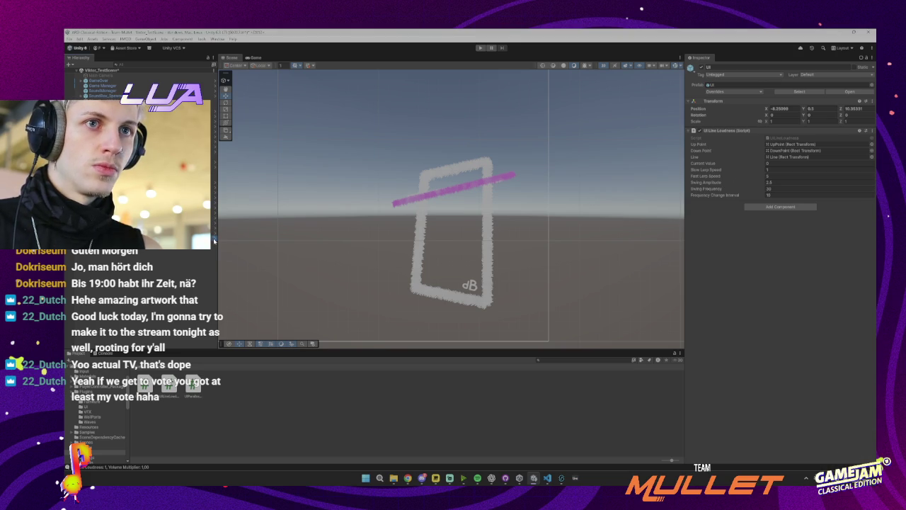
click(213, 238)
click(110, 98)
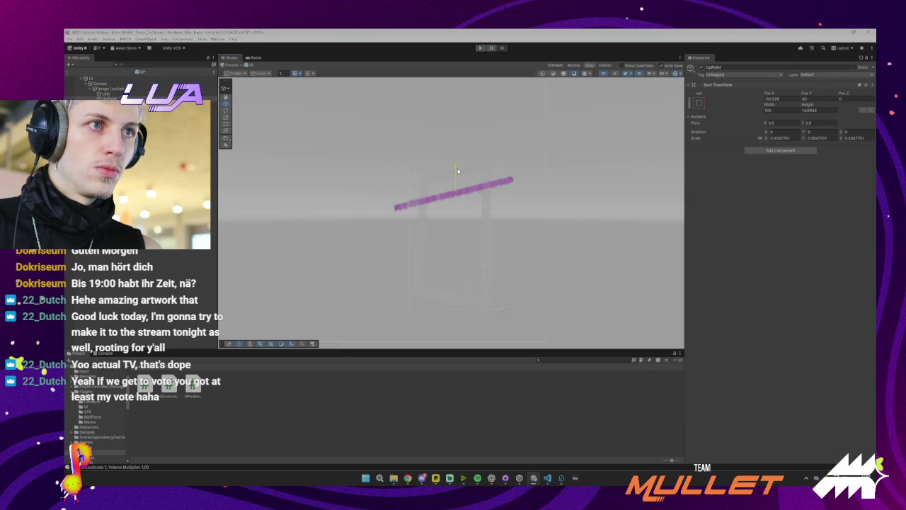
click(68, 76)
click(548, 477)
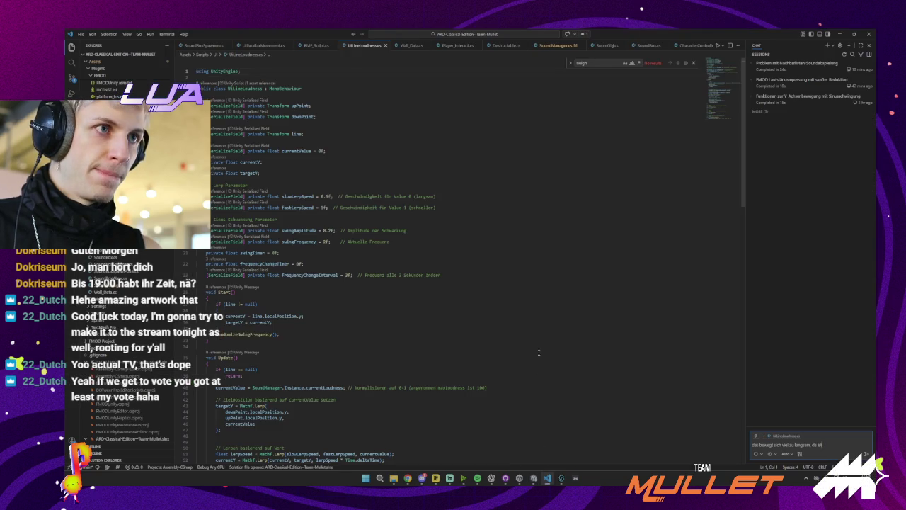
- Clear the old chat draft and open SoundManager.cs at the volume-reduction code
key(ctrl+a)
key(BackSpace)
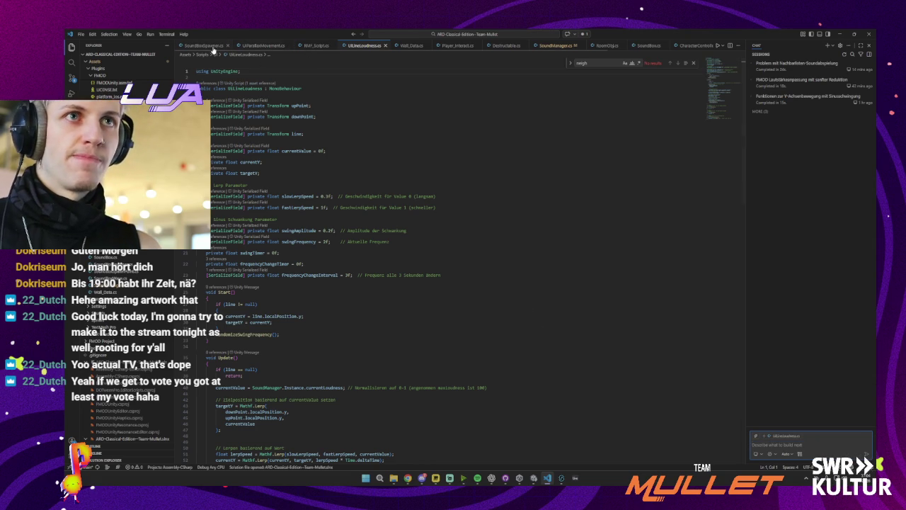
click(556, 45)
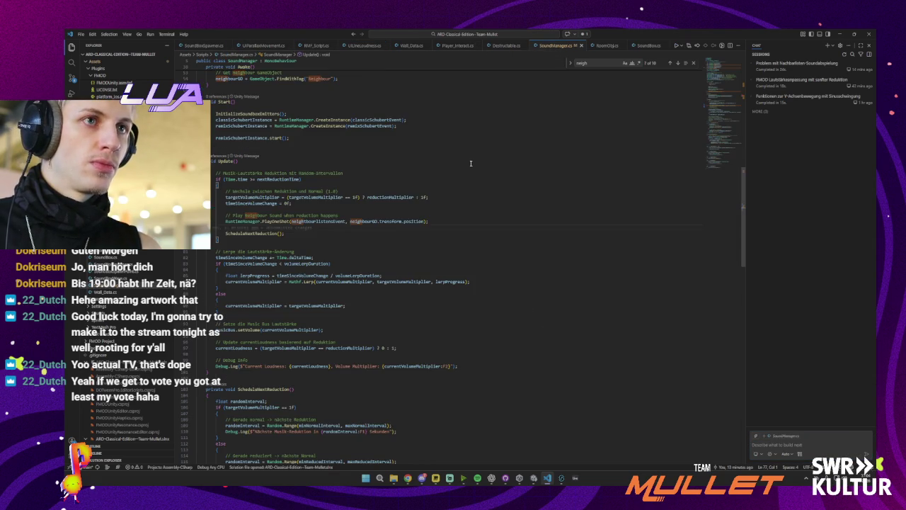
scroll(460, 163, down, 2)
click(404, 202)
- Ask Copilot to play the neighbour sound only when volume is reduced, and keep its edit
click(774, 445)
text(den neigh)
text(sten sound trig)
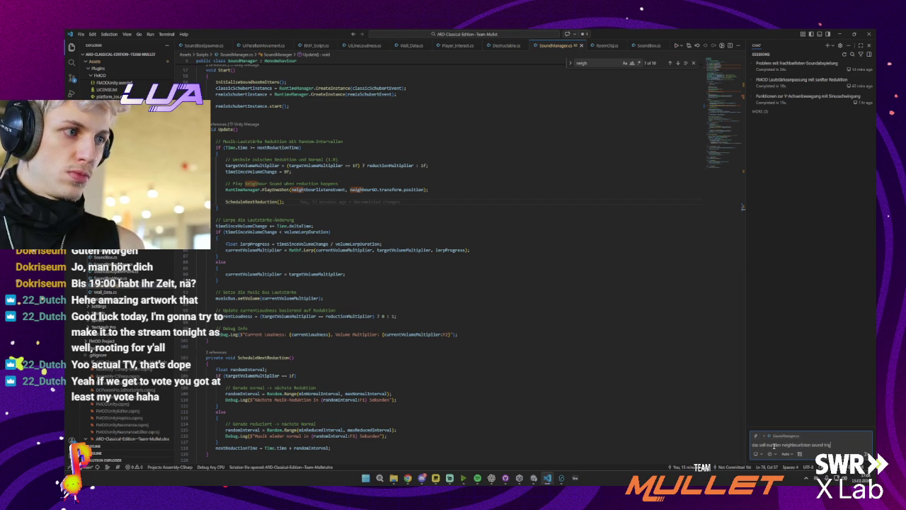
text(ern)
text(cht)
text(uce)
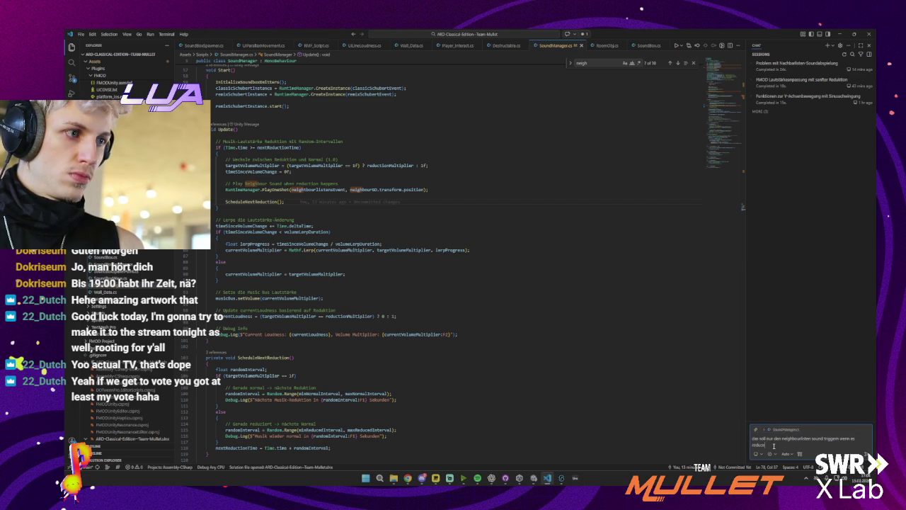
text(icht wenn es wie)
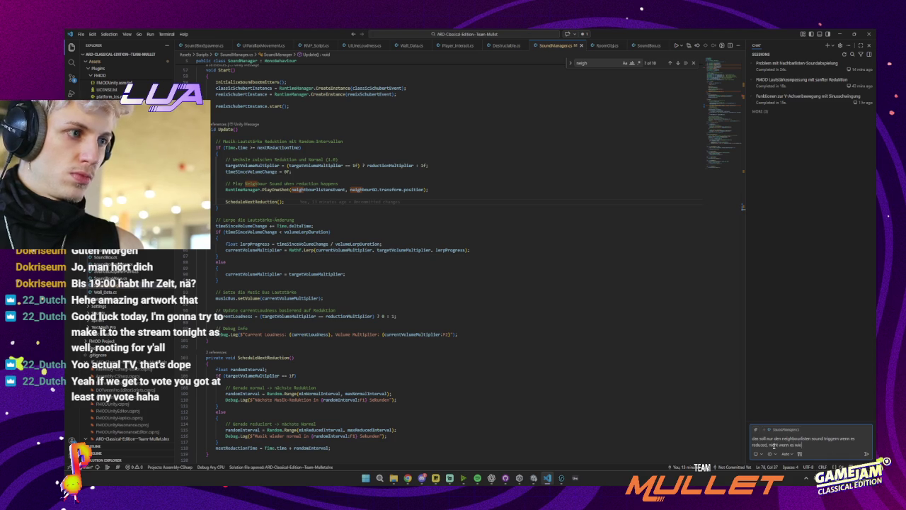
text(geht)
key(Return)
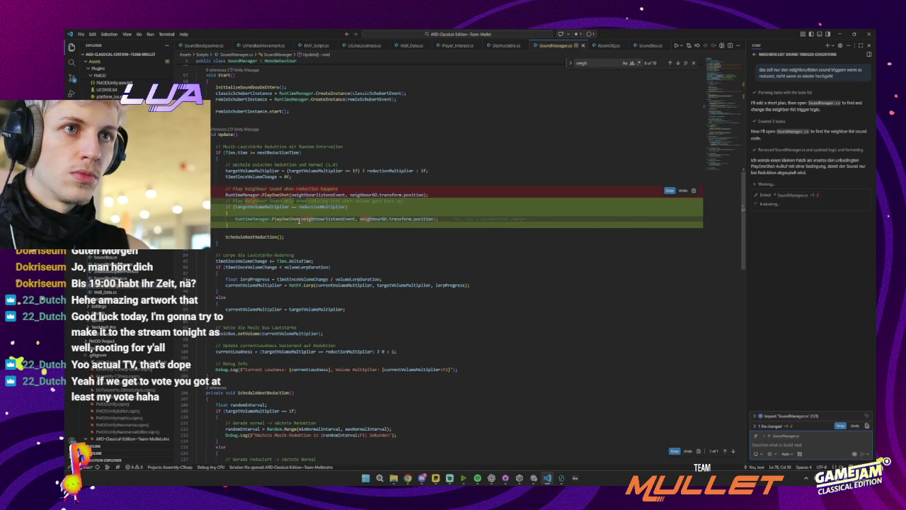
click(669, 191)
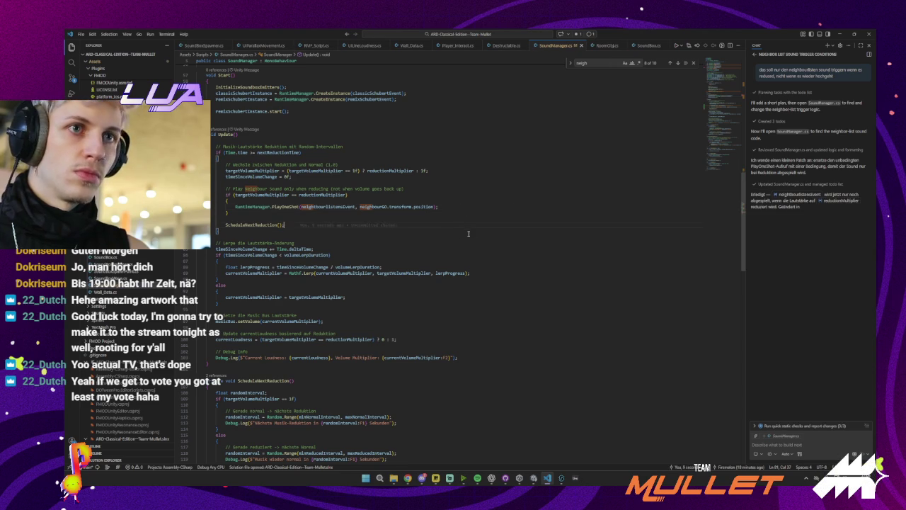
click(839, 33)
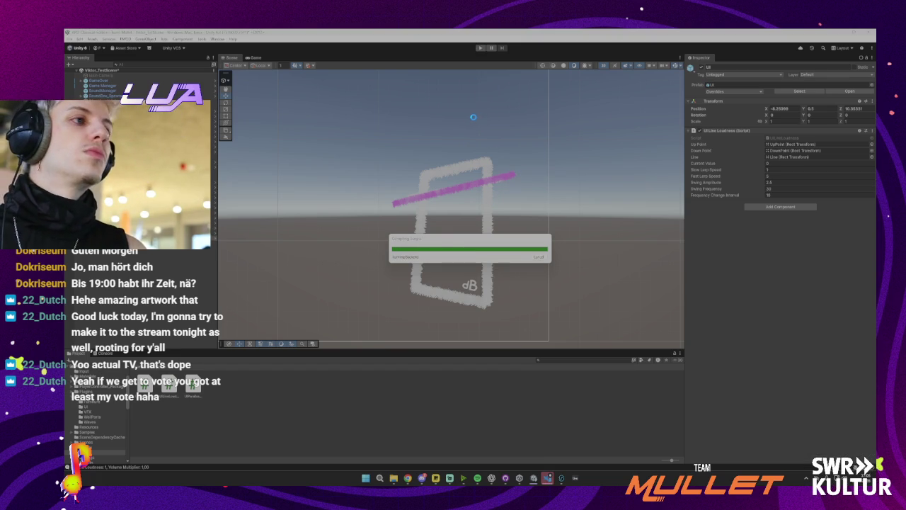
click(480, 48)
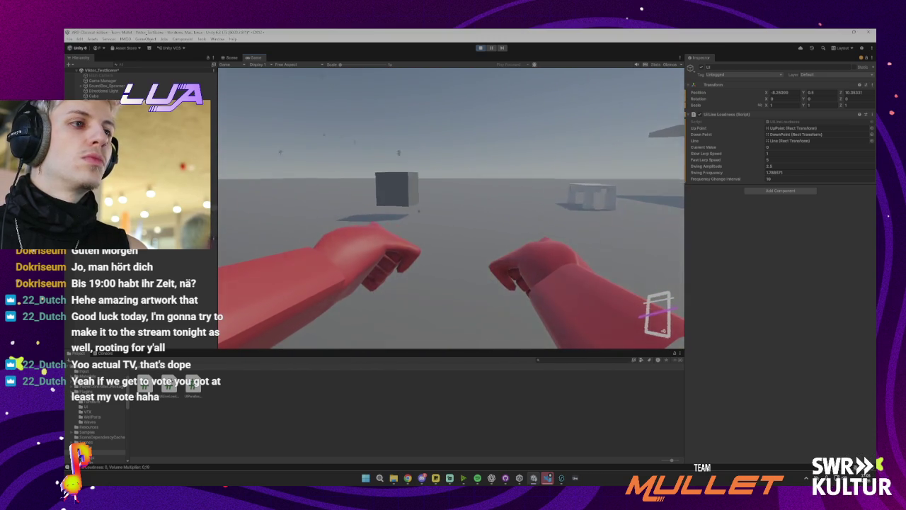
key(ctrl+1)
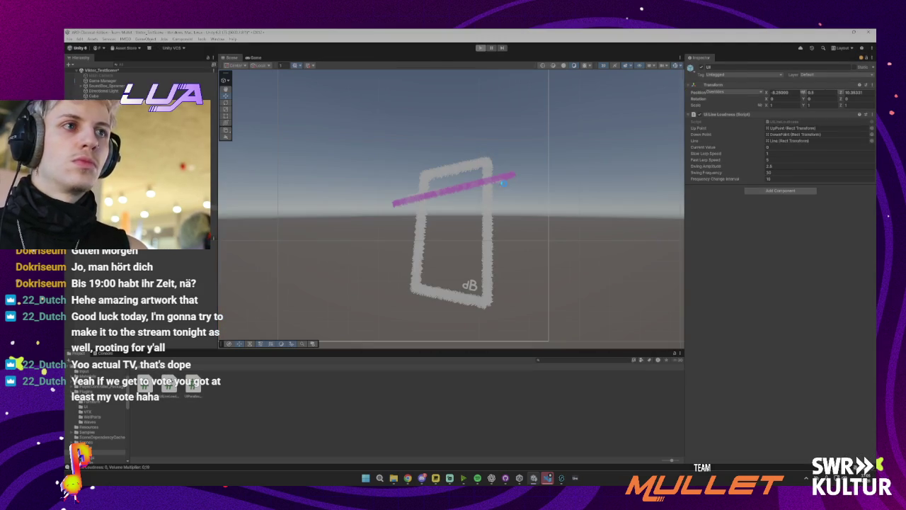
key(ctrl+p)
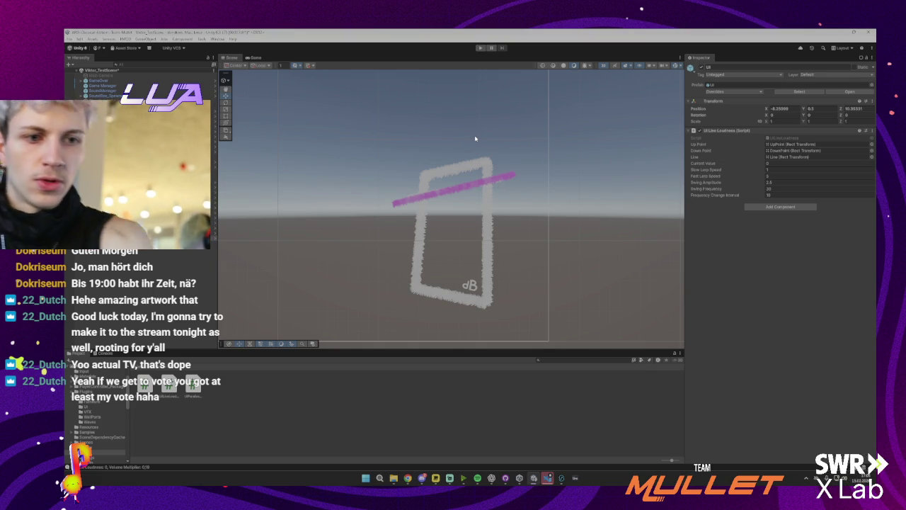
- Play-test the level again, walking the player forward, then dismiss the Start menu
click(480, 49)
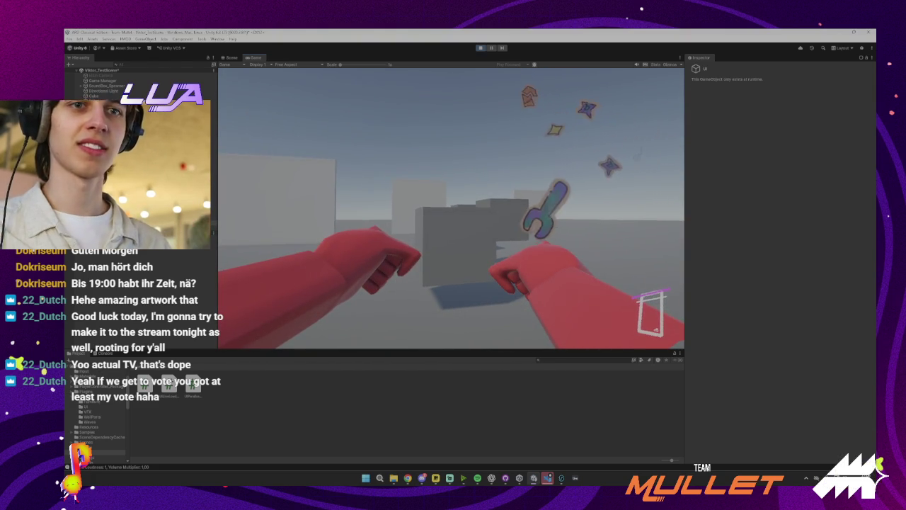
key(w)
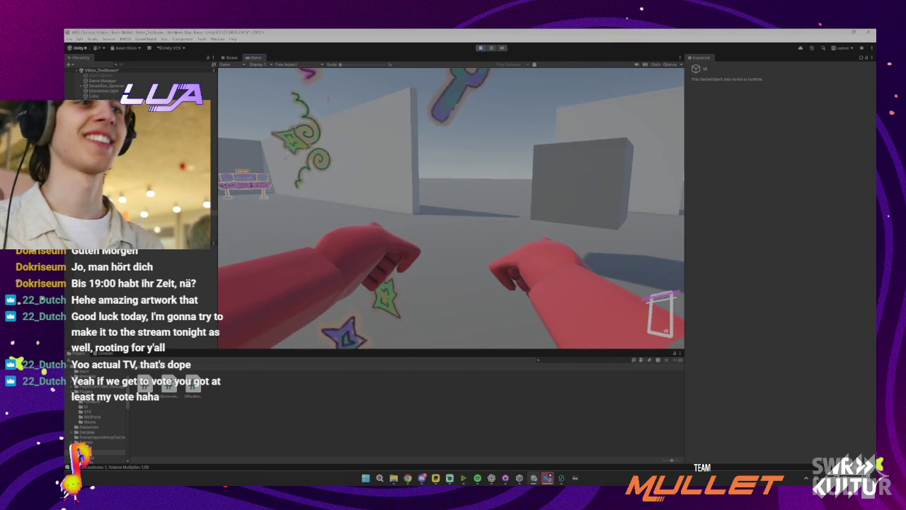
key(super)
click(482, 51)
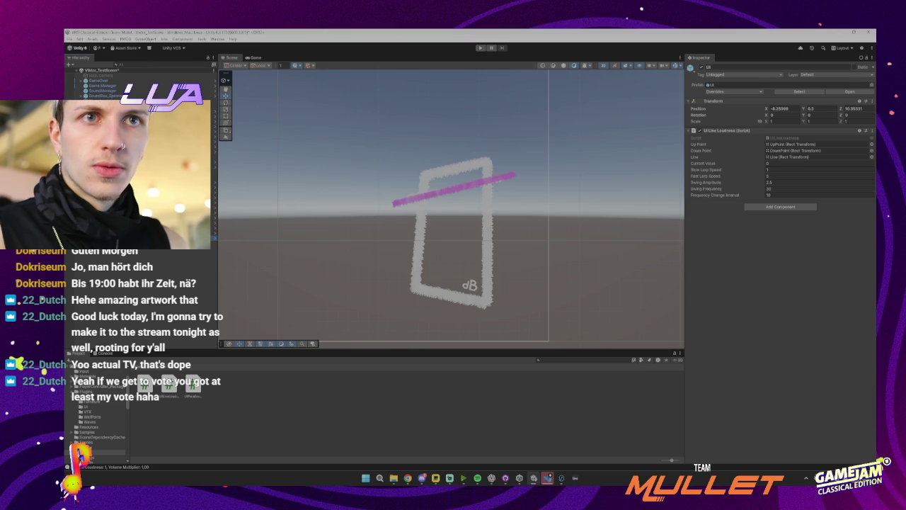
- Open the UI prefab's UILineLoudness script in VS Code and begin a Copilot request 'e die Farbe der'
click(849, 91)
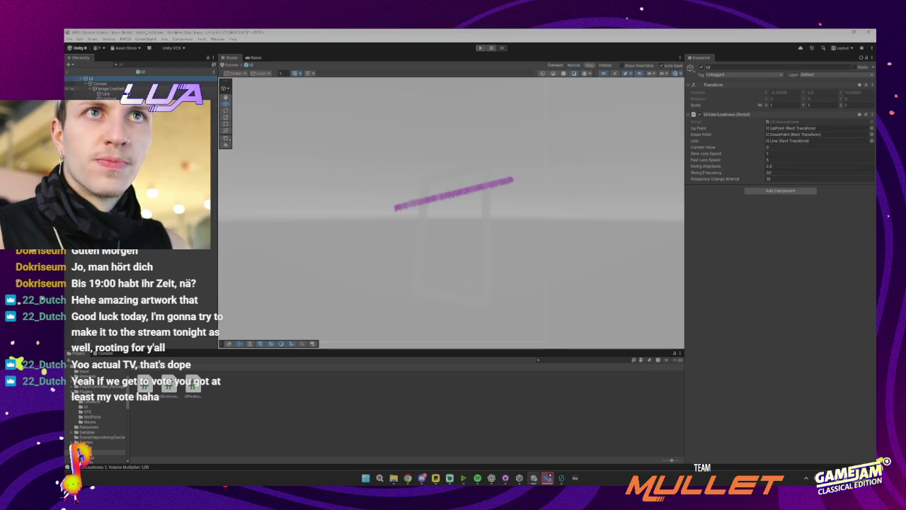
double_click(776, 123)
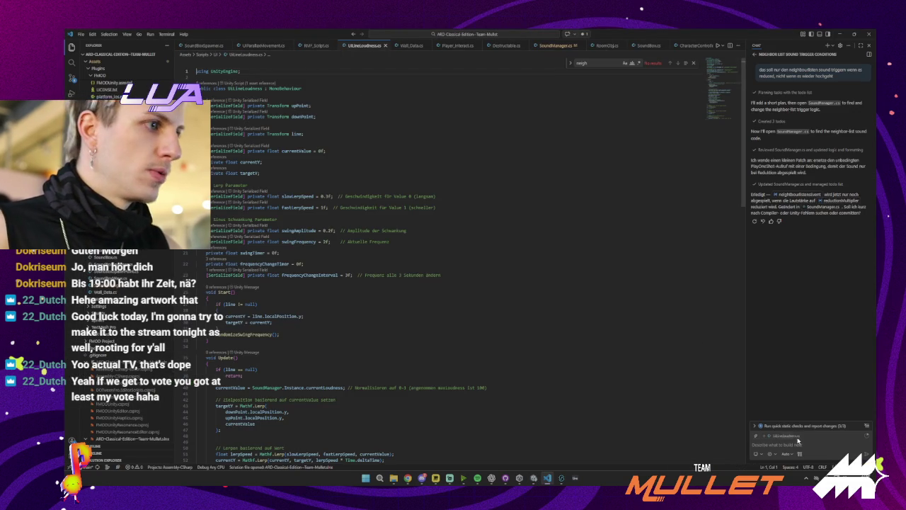
click(795, 443)
text(Okay super, Dann wechsle bitt)
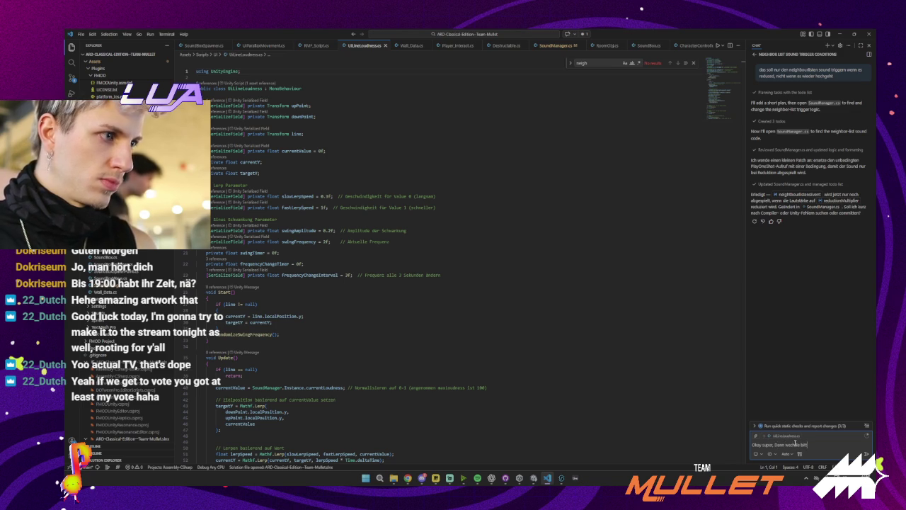
text(e die Farbe der)
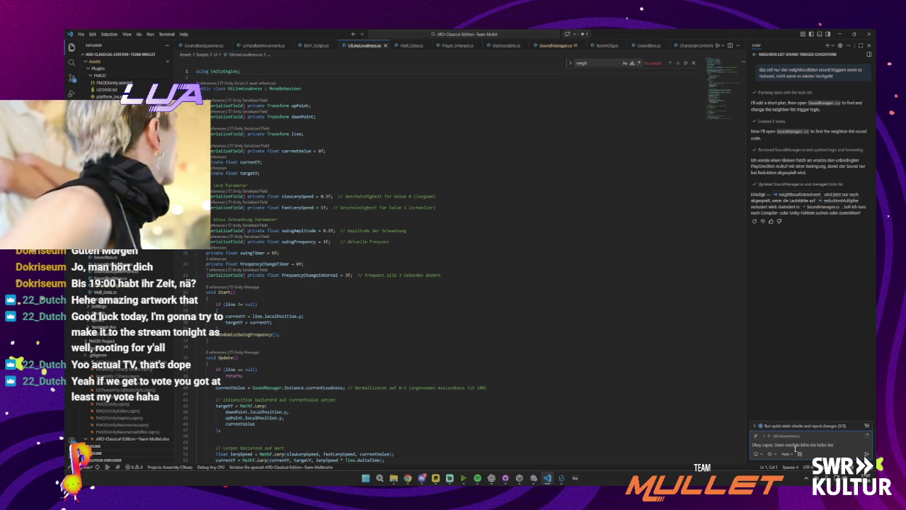
mouse_move(406, 479)
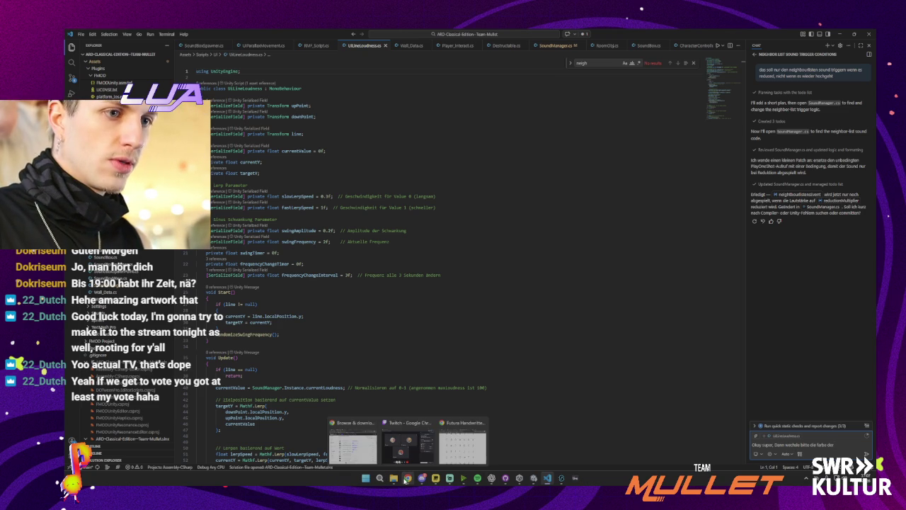
mouse_move(482, 480)
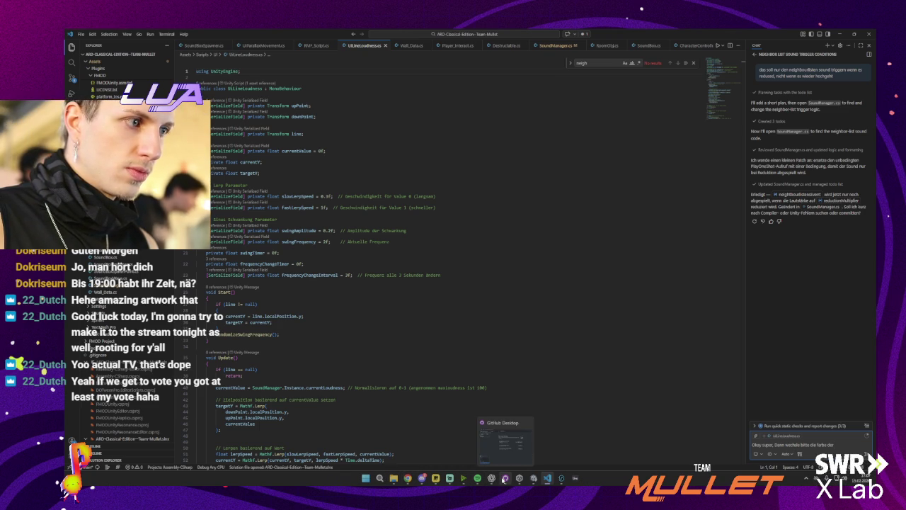
click(533, 478)
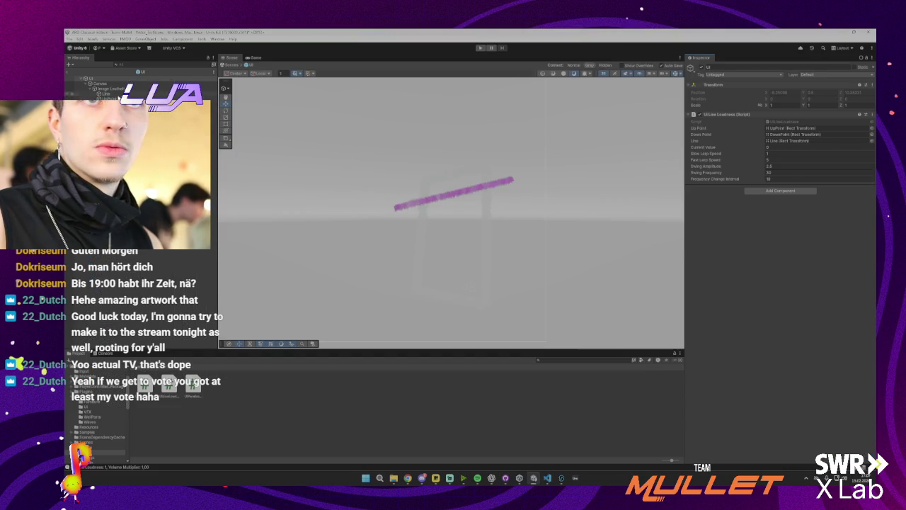
- Shift the Line image's colour toward red-pink and copy its FF6362 hex code
click(491, 229)
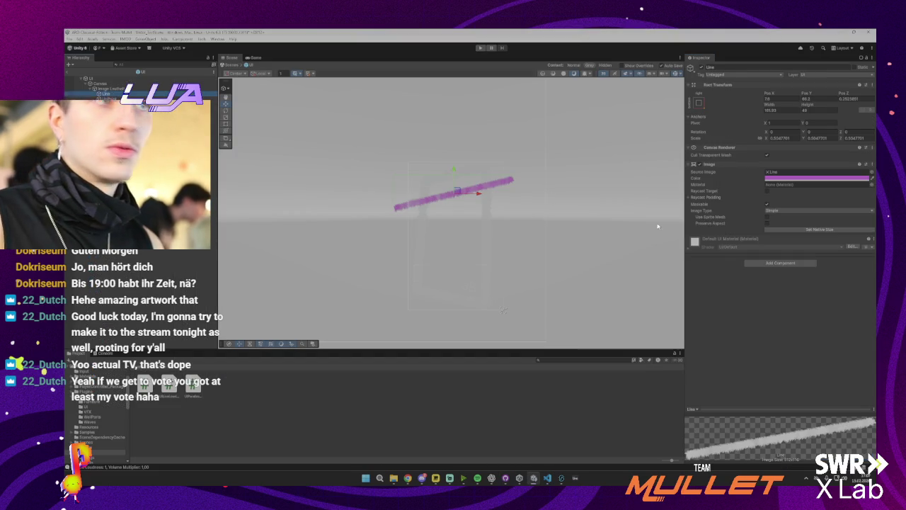
click(787, 181)
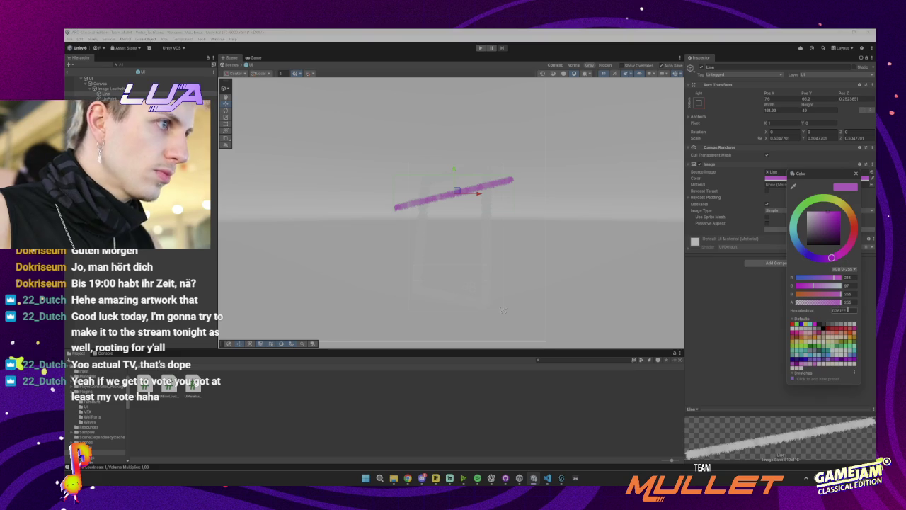
click(848, 310)
click(832, 314)
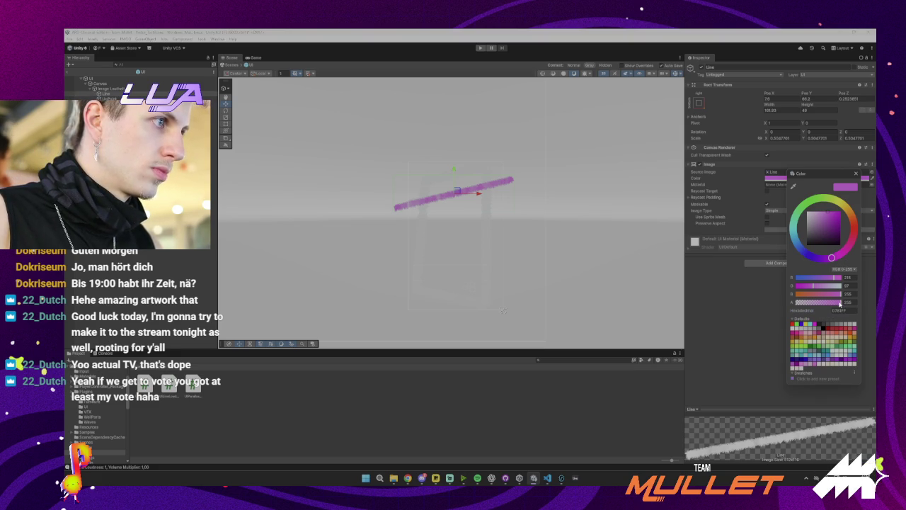
drag(839, 304, 855, 305)
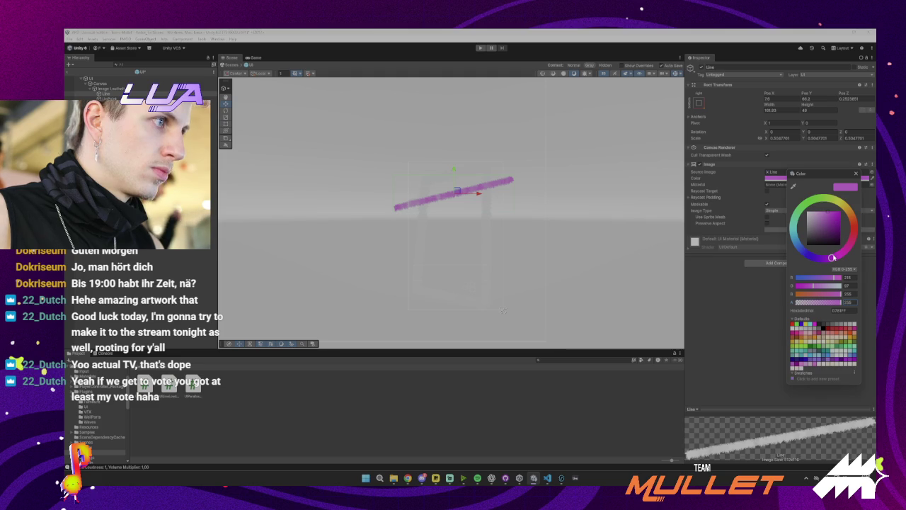
drag(831, 257, 856, 246)
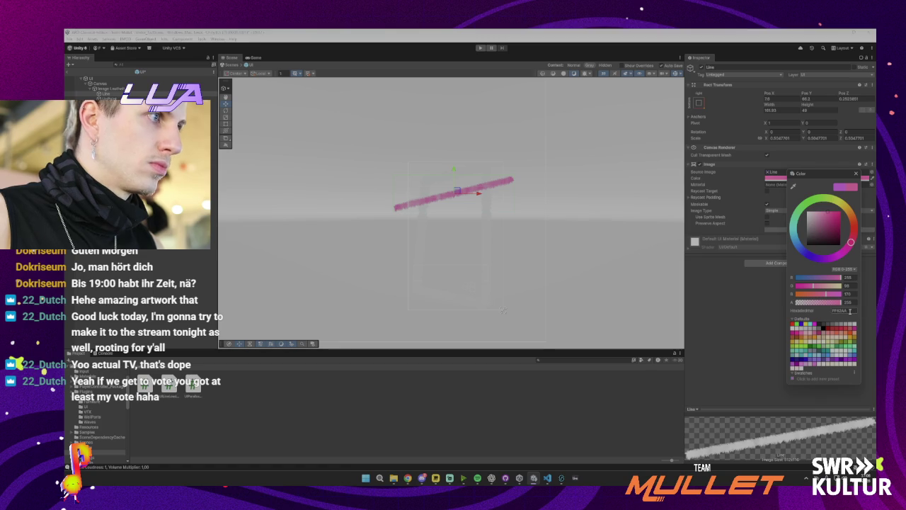
click(848, 313)
drag(852, 248, 861, 230)
click(837, 311)
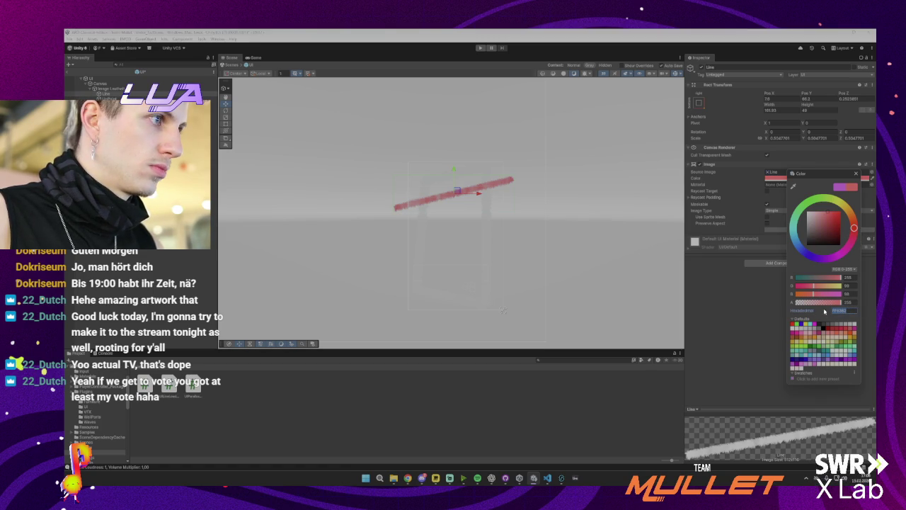
- Change the line colour to a bright green and copy its hex code, keeping green
click(819, 200)
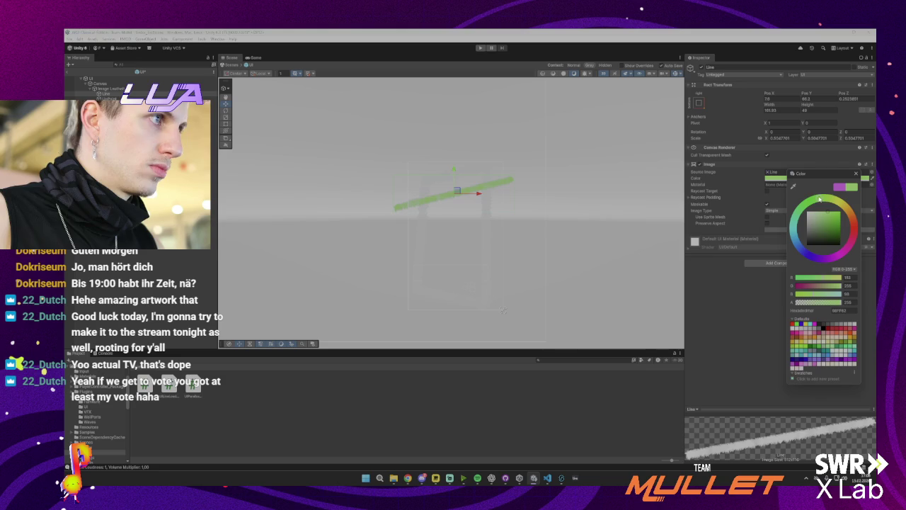
drag(802, 206, 796, 211)
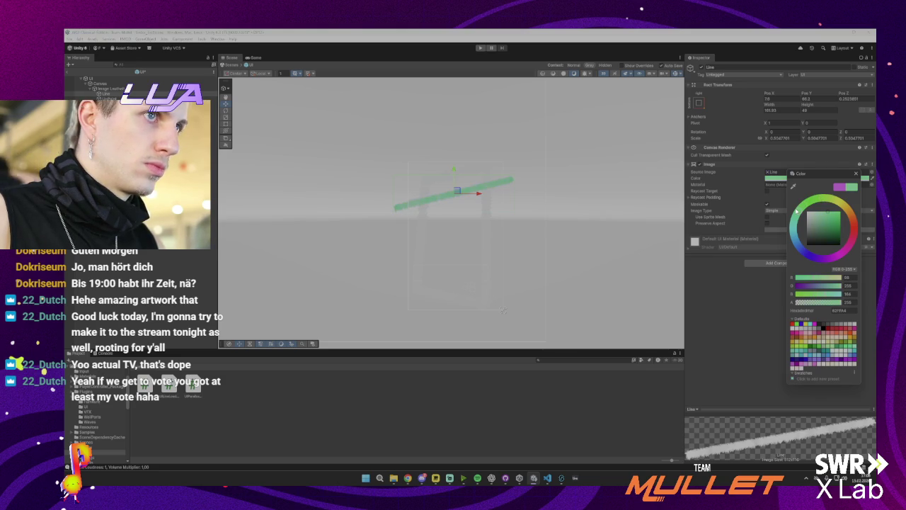
drag(789, 224, 807, 191)
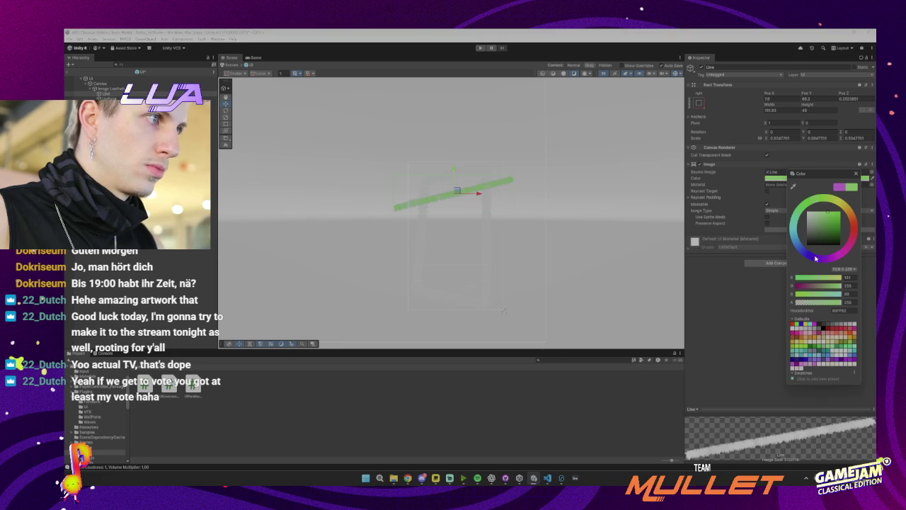
click(846, 310)
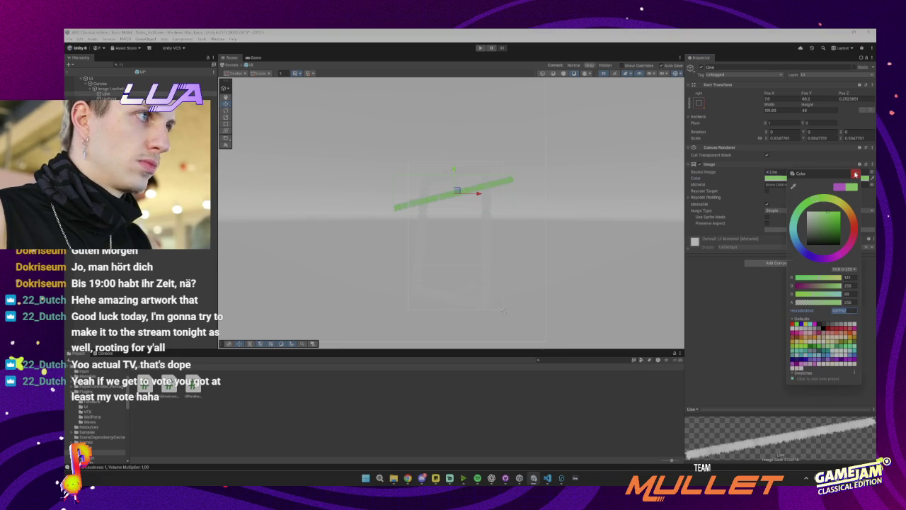
click(856, 173)
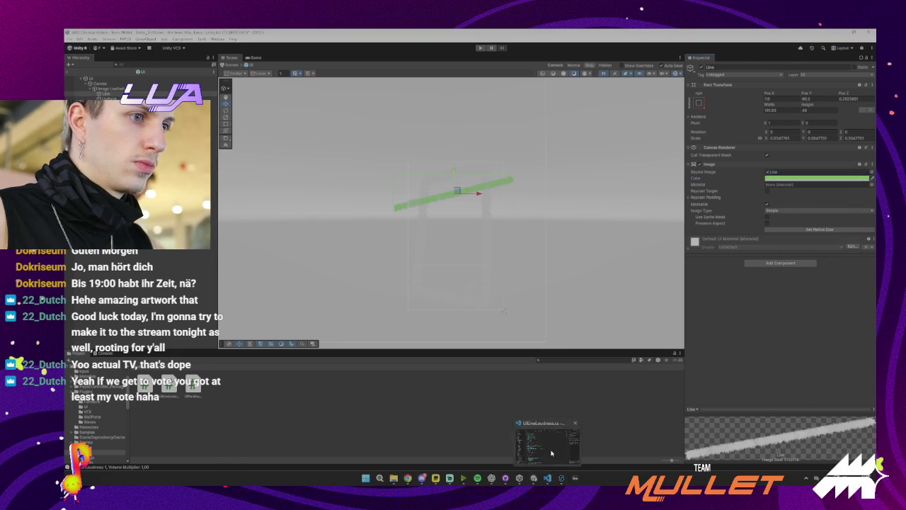
- Send Copilot the request 'ändere von FF6362 zu 83FF62' for the line colour
click(548, 478)
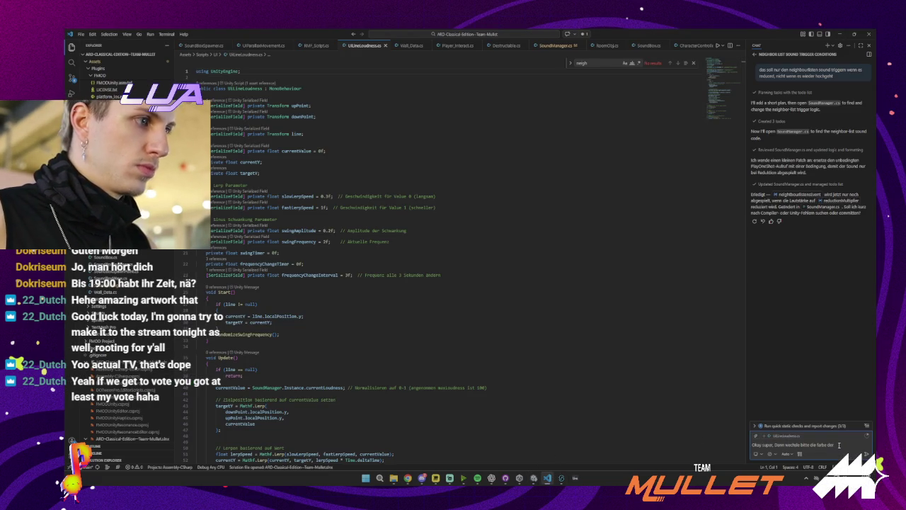
double_click(793, 444)
text(ändere)
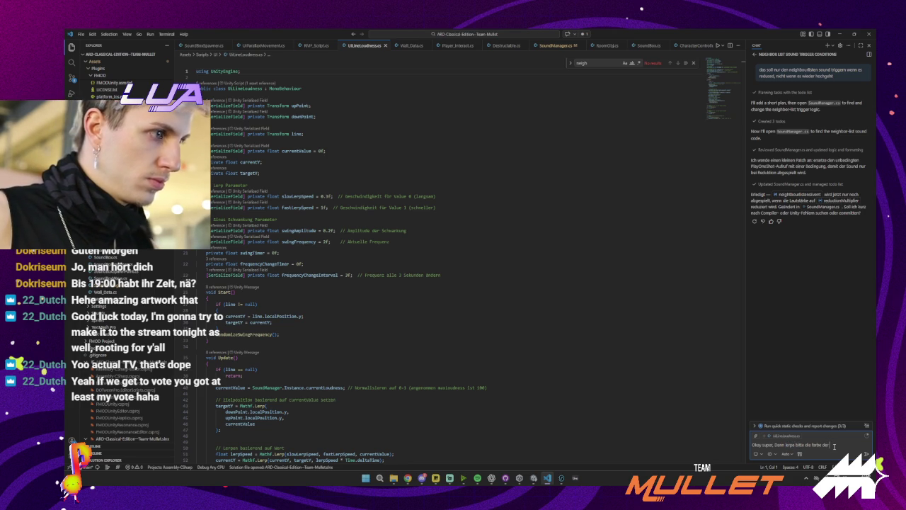
text( von)
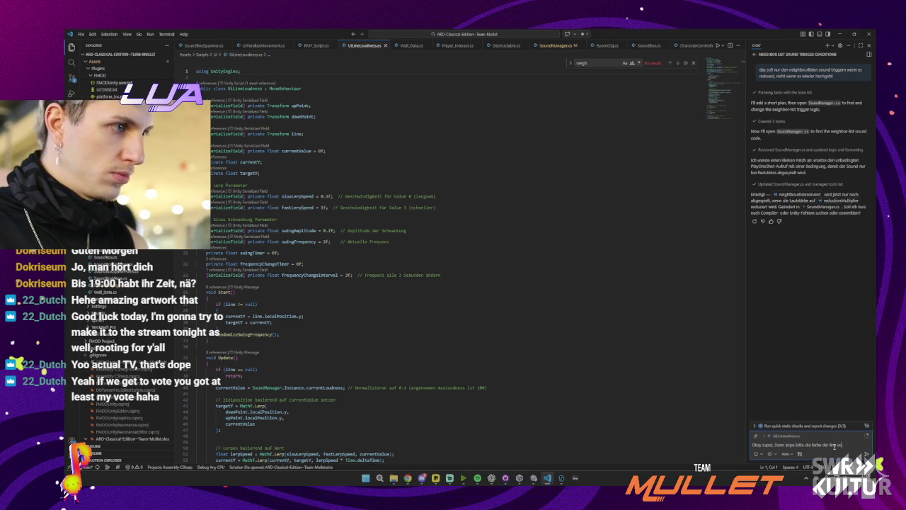
key(super+v)
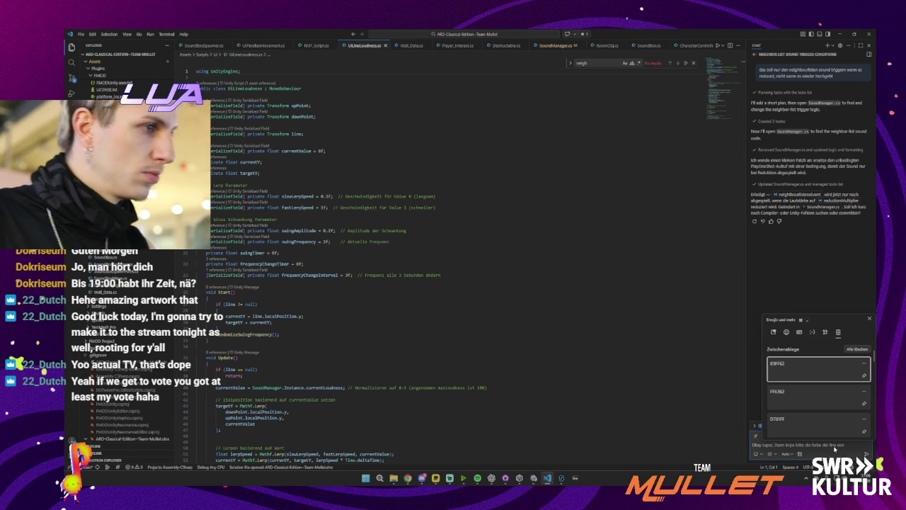
click(821, 400)
text(zu)
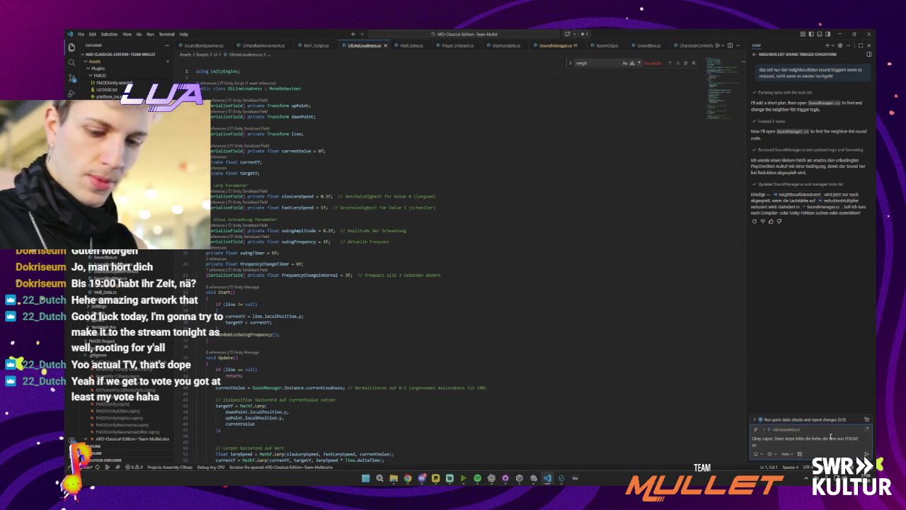
text(83FF62)
click(807, 376)
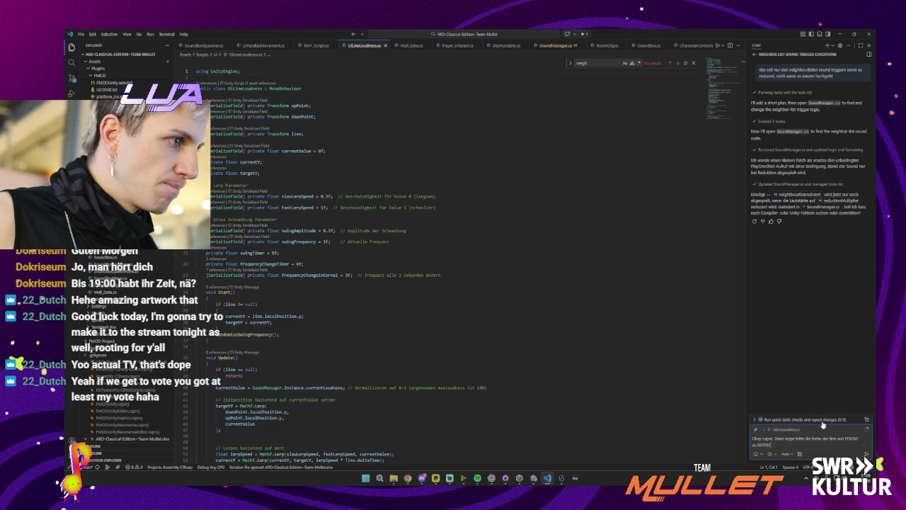
text( je nach)
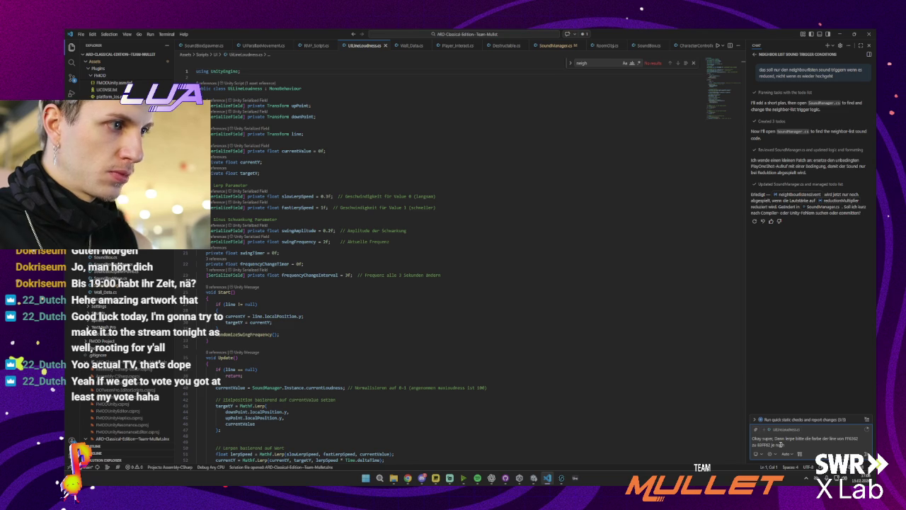
key(BackSpace)
key(BackSpace)
key(BackSpace)
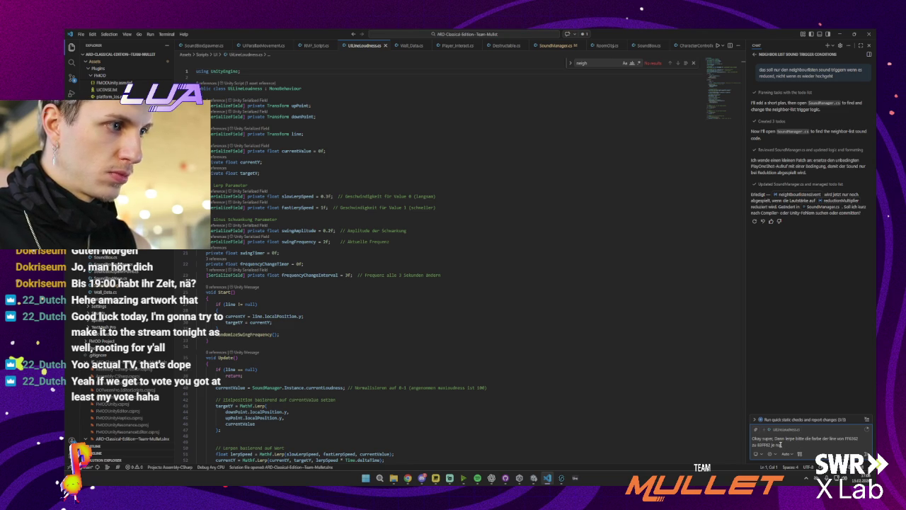
key(BackSpace)
key(BackSpace)
key(BackSpace)
key(Return)
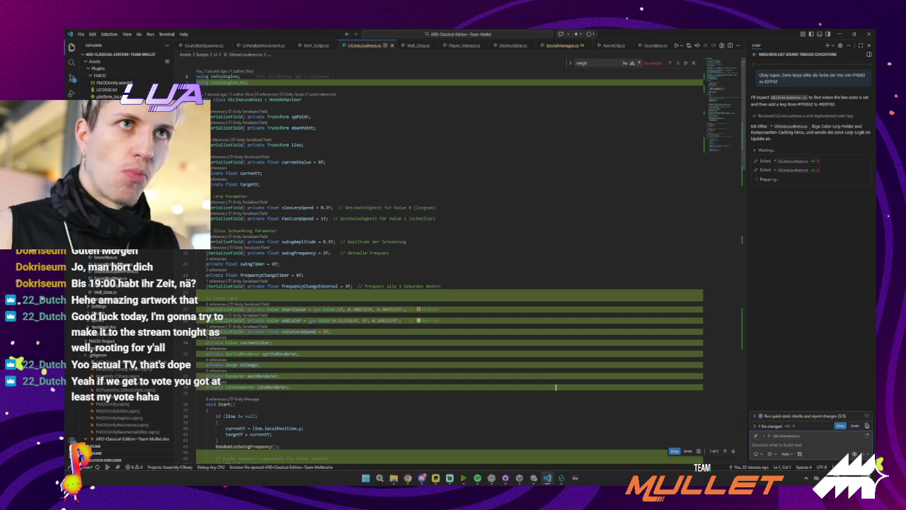
- Accept Copilot's colour-lerp changes to UILineLoudness.cs and hide VS Code
scroll(555, 386, down, 5)
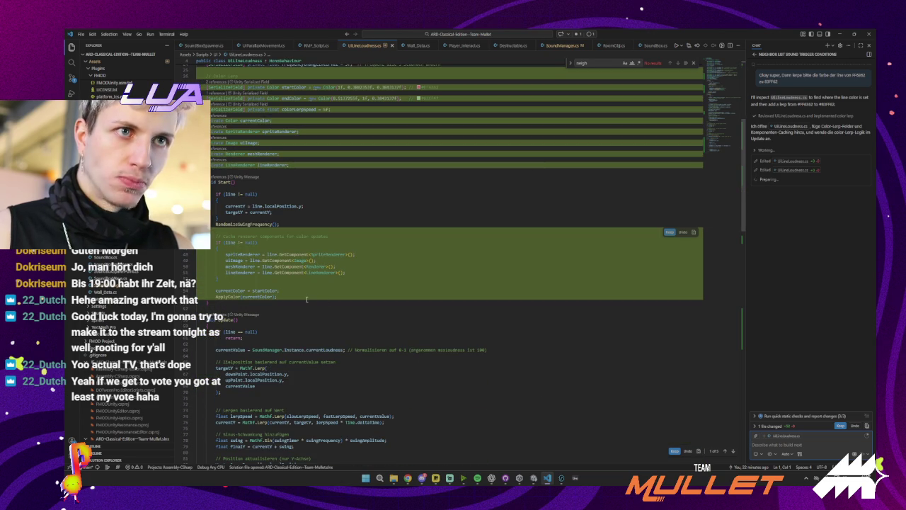
scroll(304, 296, down, 10)
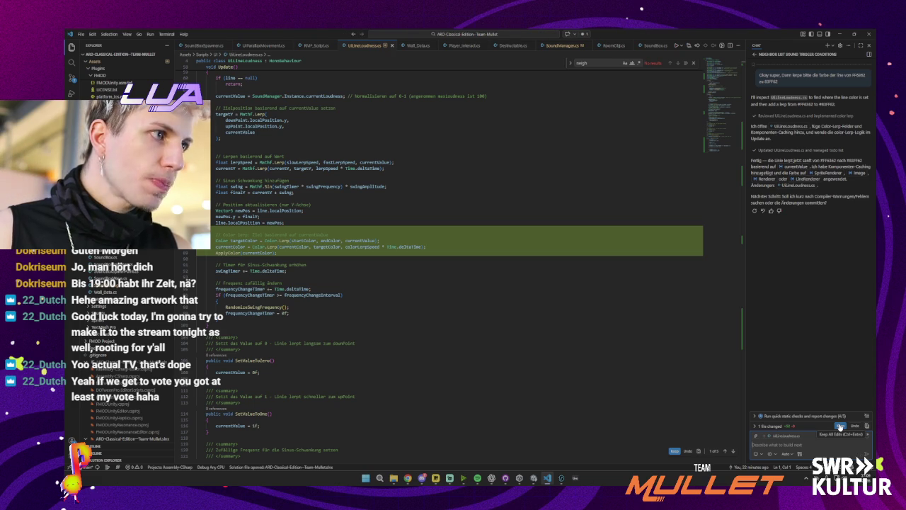
click(840, 426)
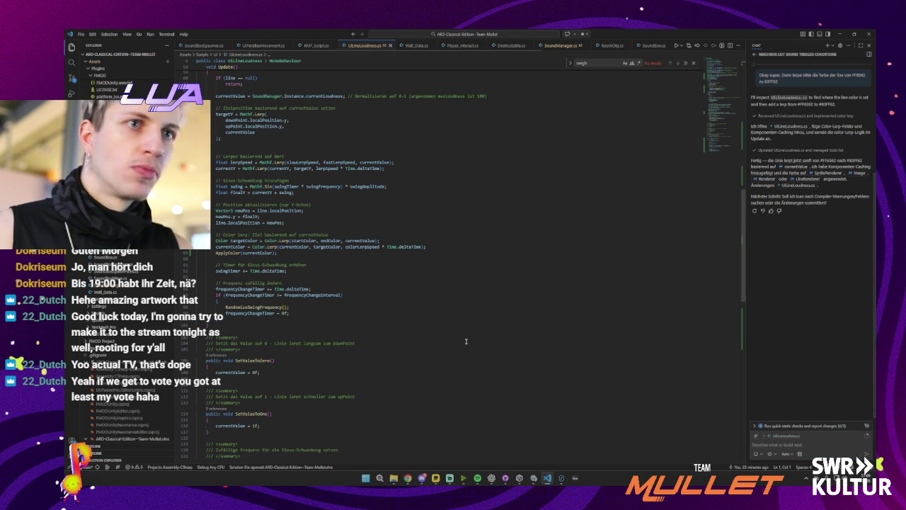
click(840, 36)
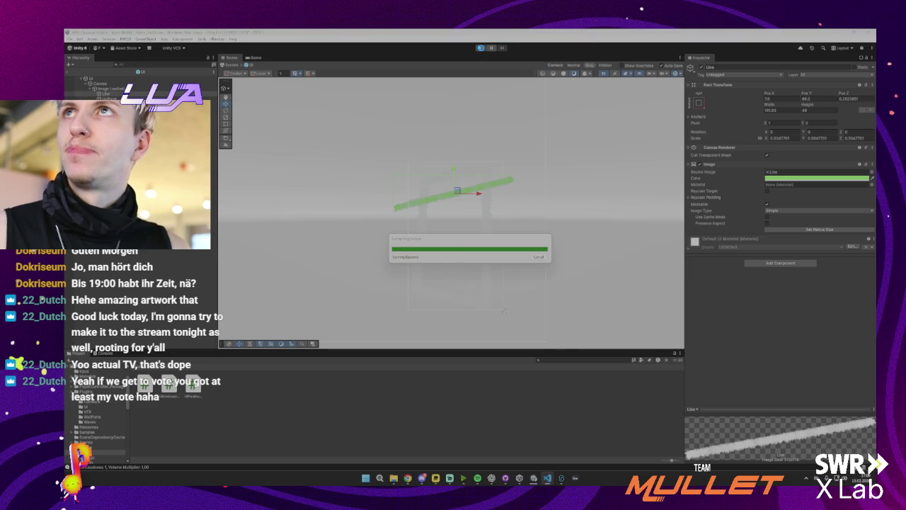
click(481, 48)
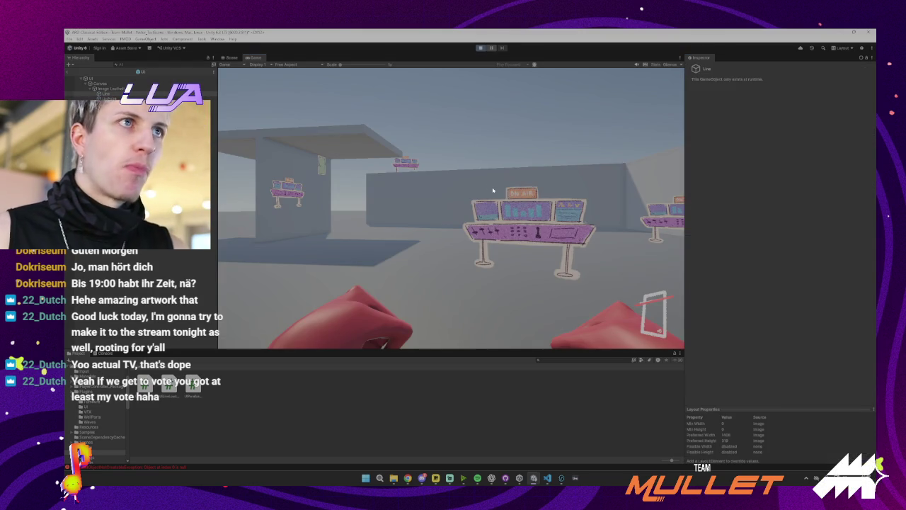
click(494, 190)
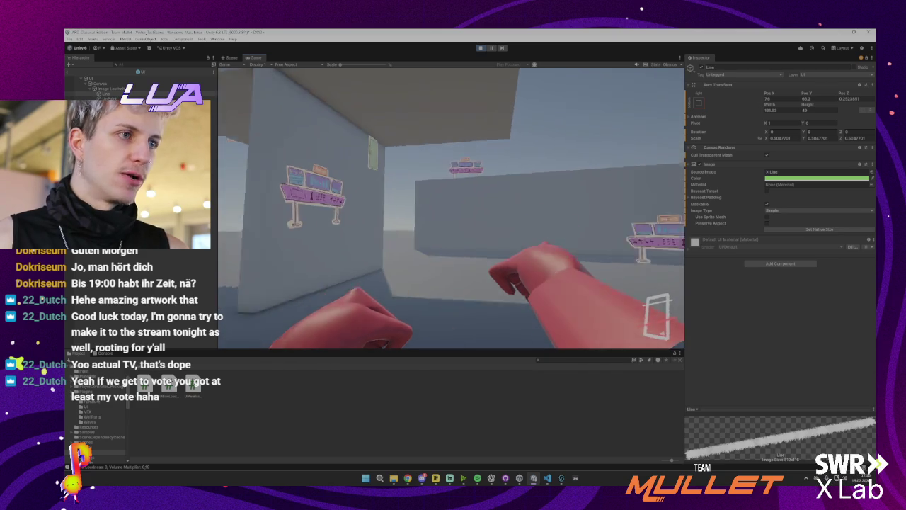
click(482, 48)
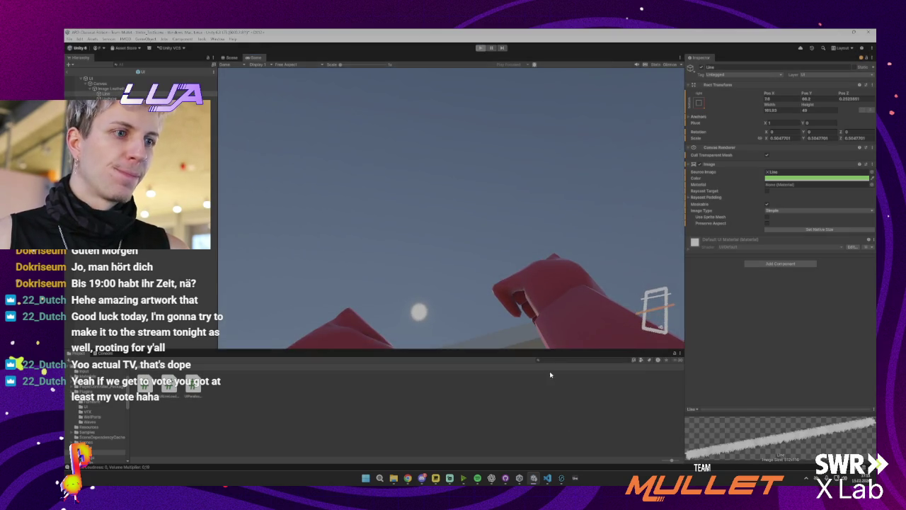
mouse_move(547, 478)
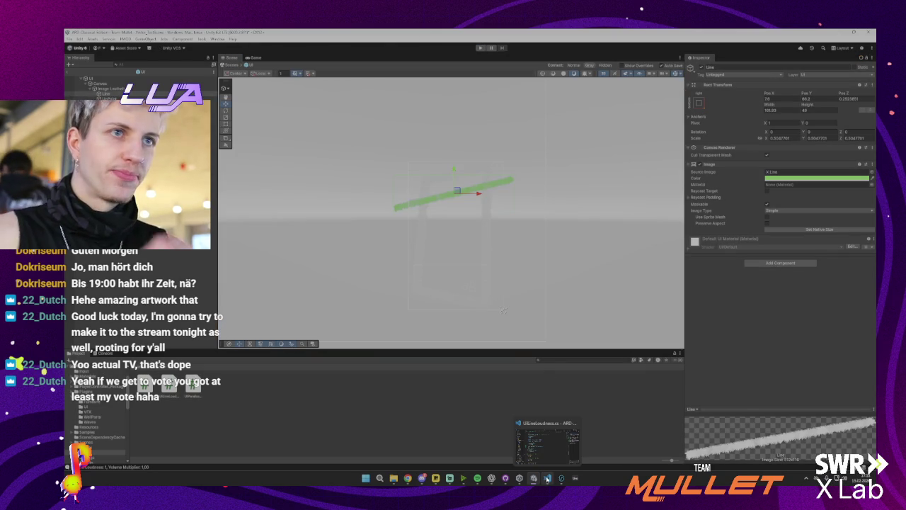
- Ask Copilot to use D761FF instead of red as the line's start colour
click(547, 479)
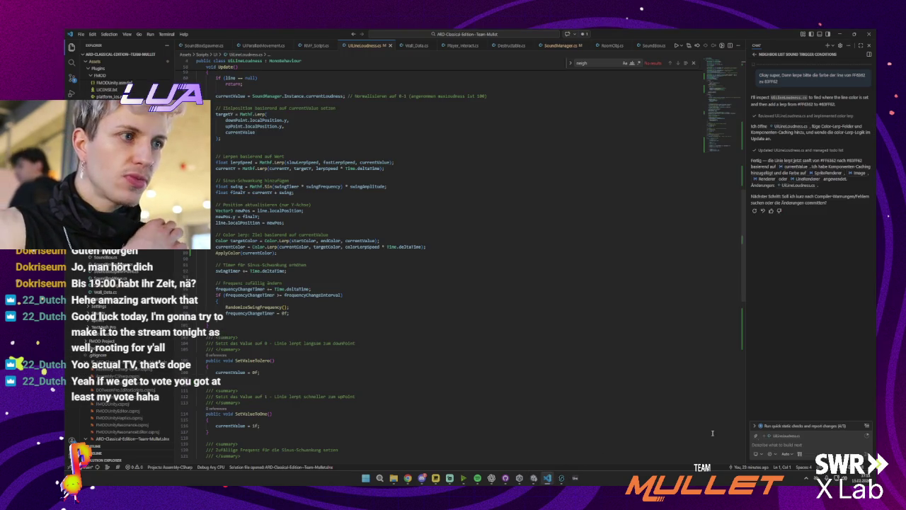
text(ja bitte)
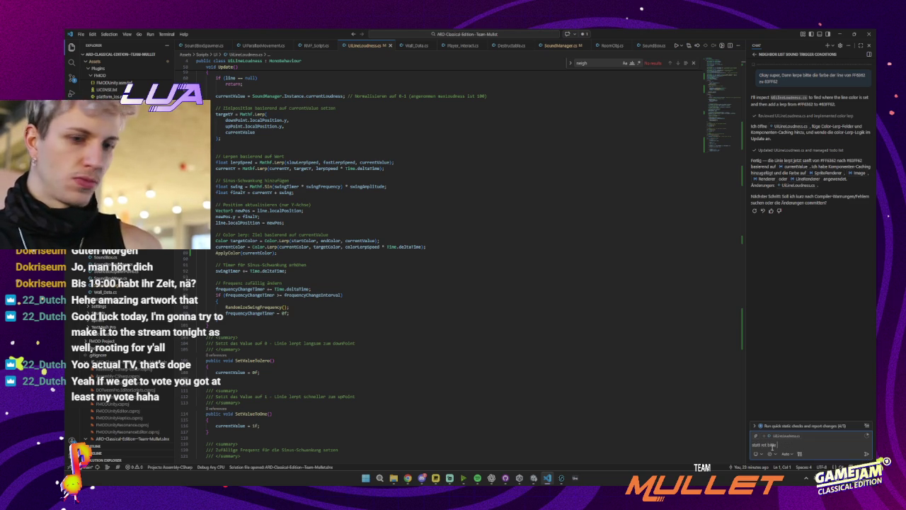
key(super+v)
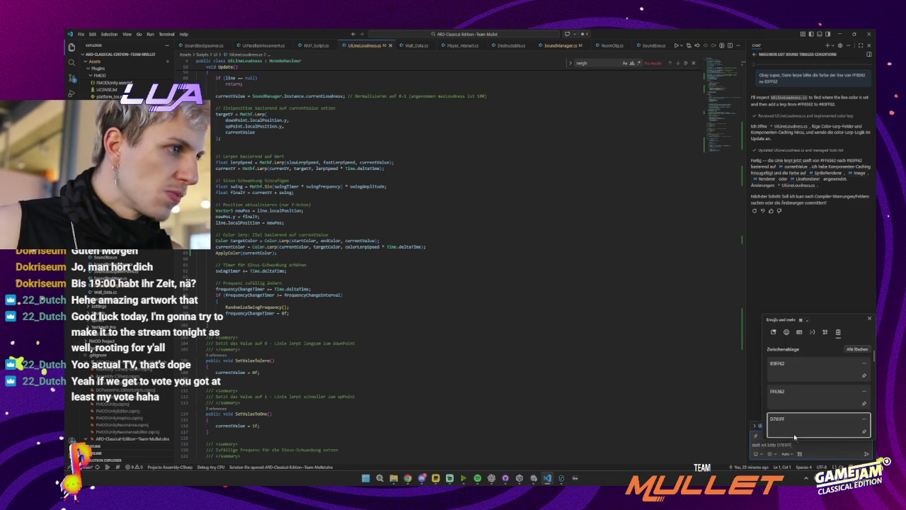
click(793, 423)
key(Return)
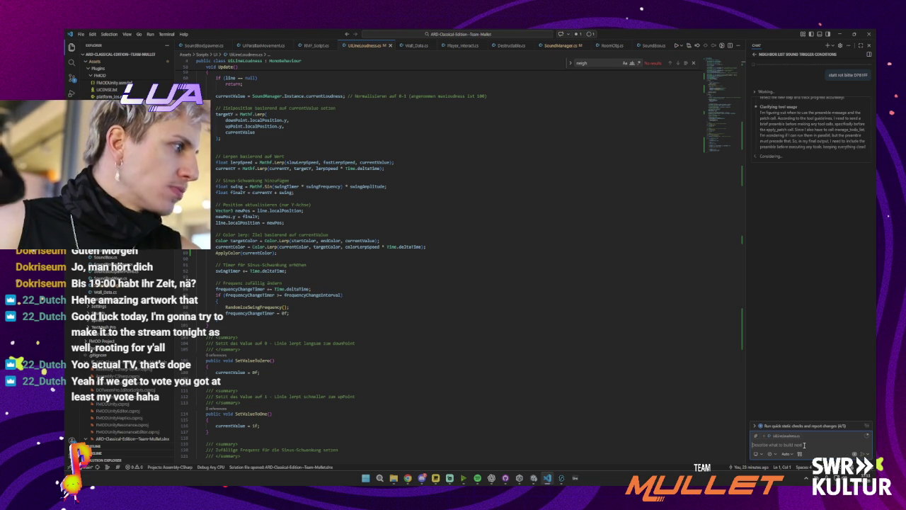
key(alt+Tab)
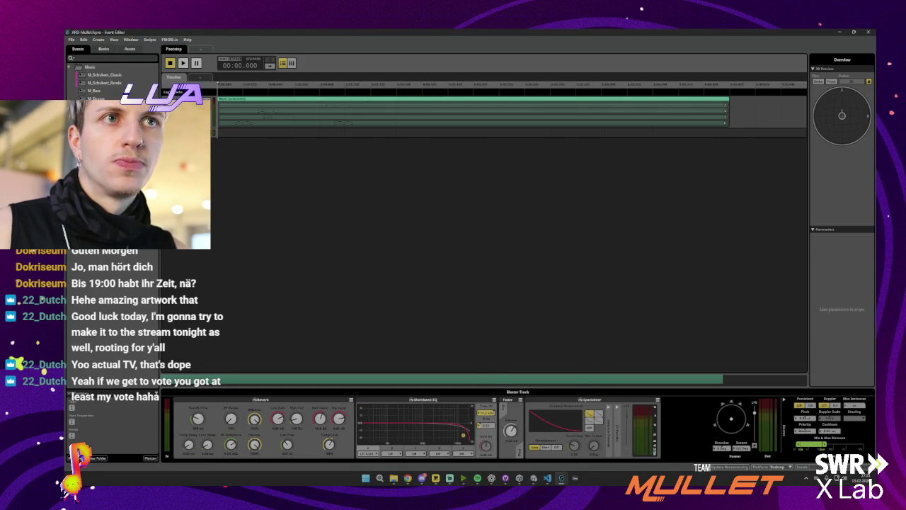
- Save the FMOD Studio project and keep Copilot's change setting startColor to #D761FF
key(ctrl+s)
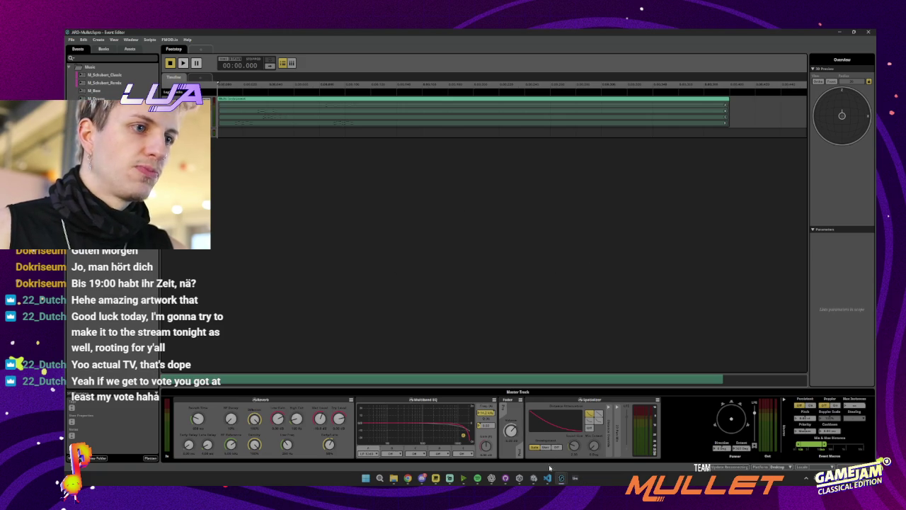
key(alt+Tab)
click(674, 450)
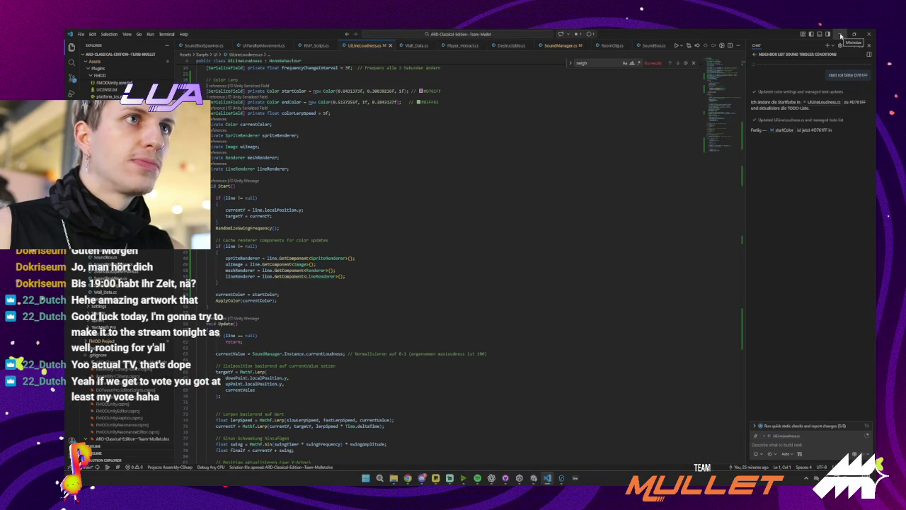
- Return from the line prefab to the test scene and play-test the loudness line colours
click(841, 35)
click(839, 32)
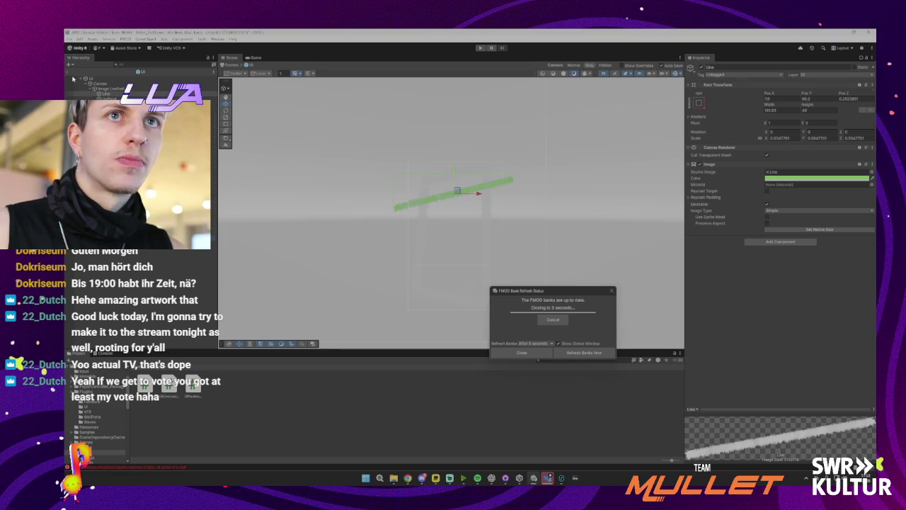
click(68, 72)
click(481, 48)
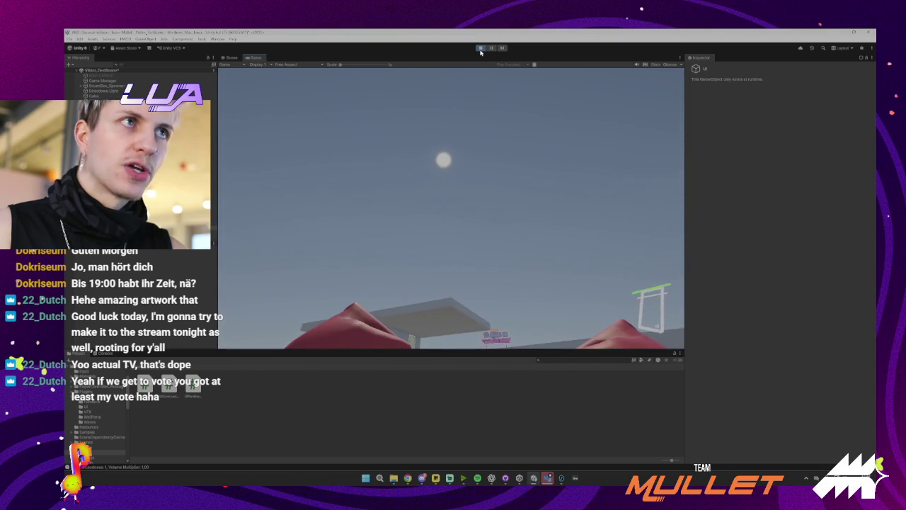
click(480, 49)
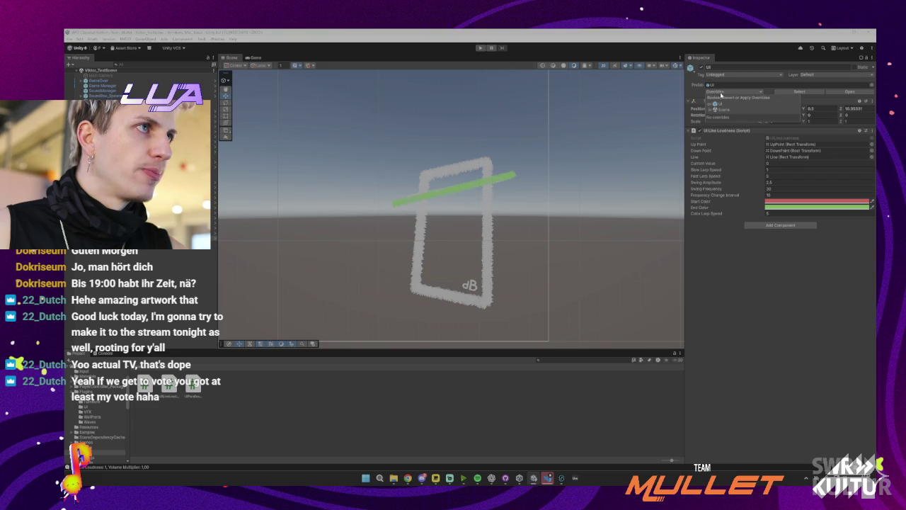
click(548, 479)
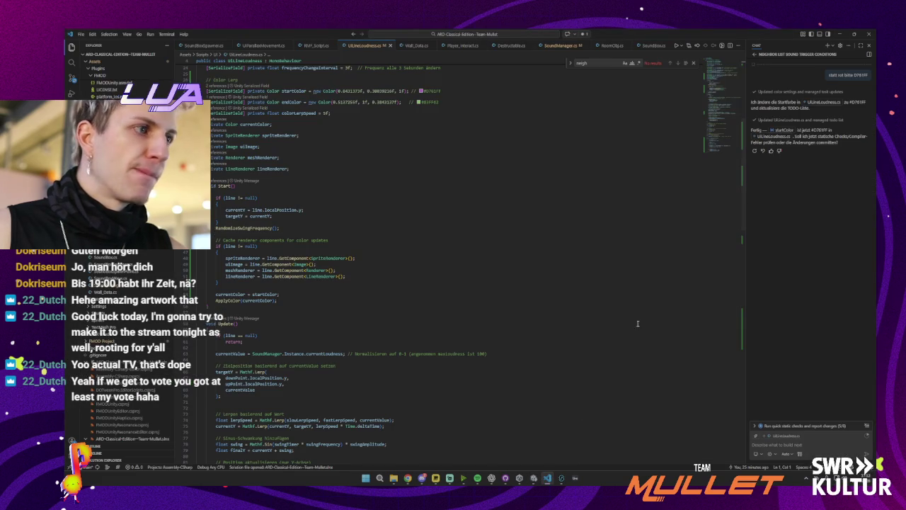
- Commit the 10 changed files to main with the summary 'Loudness UI & FMOD'
click(839, 34)
click(505, 478)
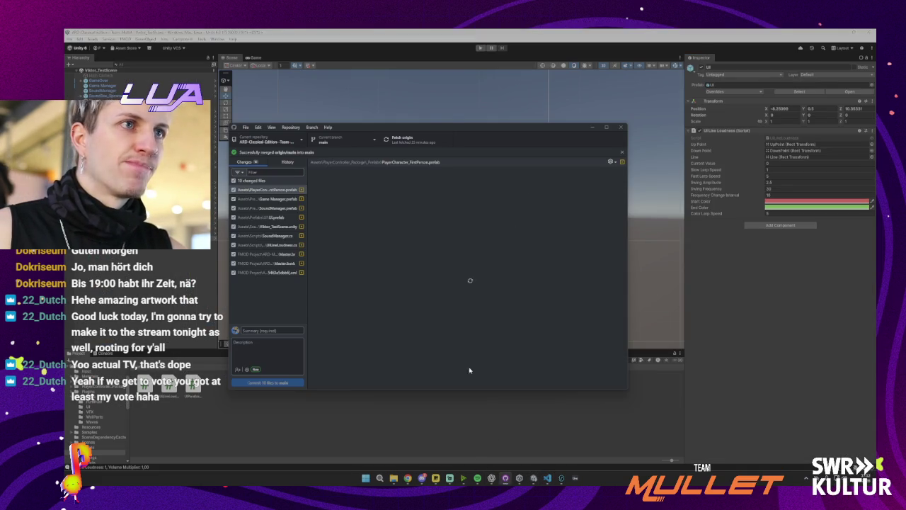
text(Loudne)
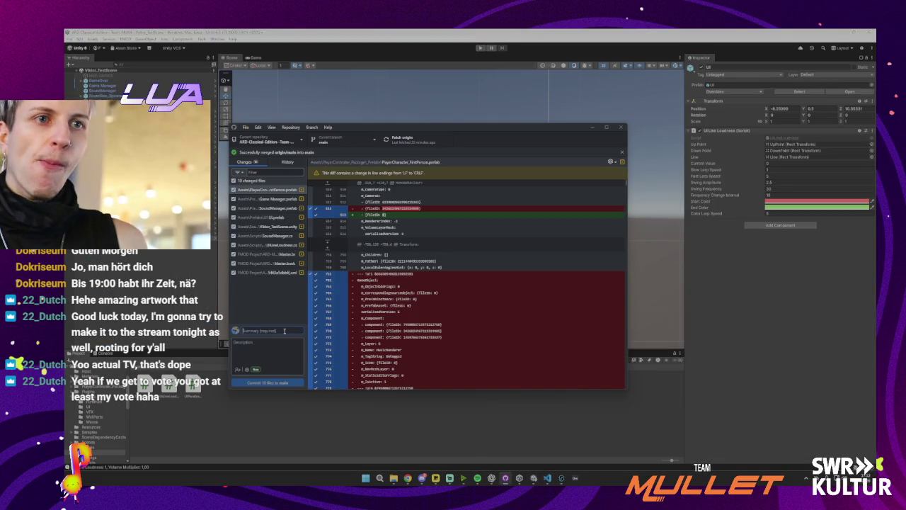
text(ss UI)
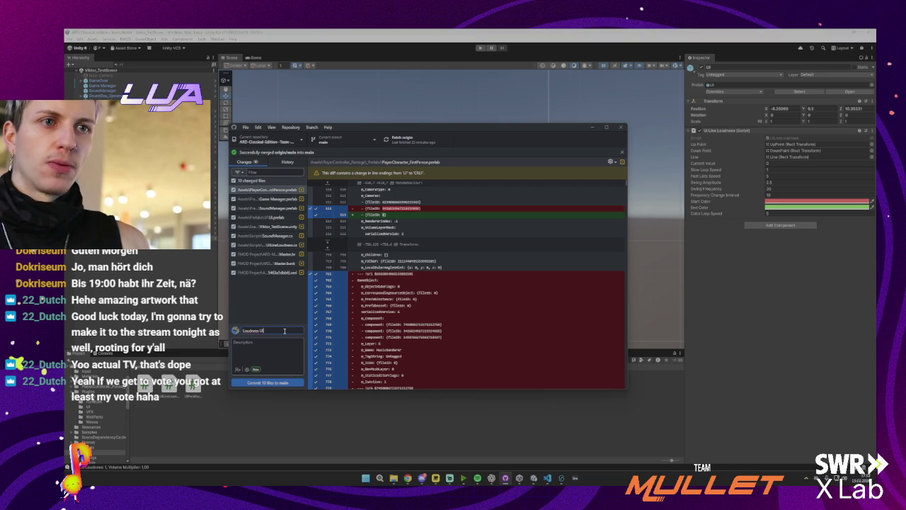
text( & FMOD)
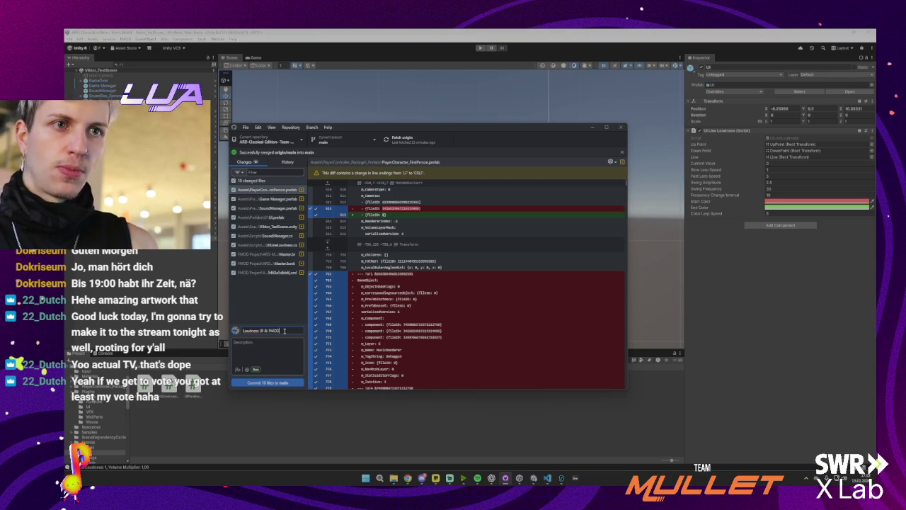
click(268, 383)
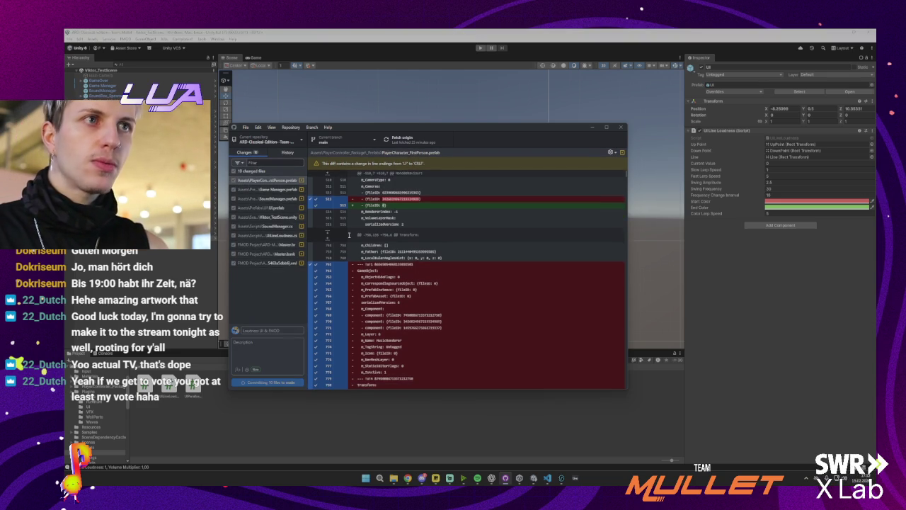
- Fetch the remote's newer commits, then push the 2 local commits to origin
click(407, 139)
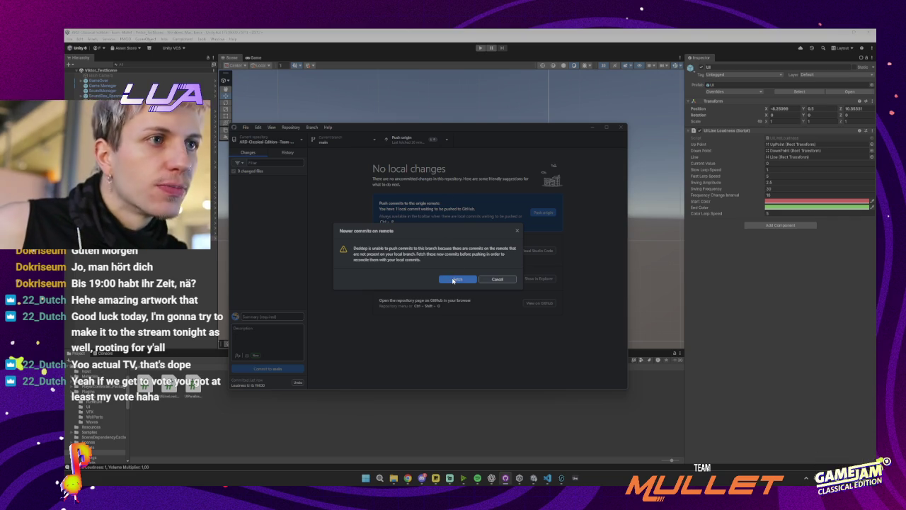
click(458, 280)
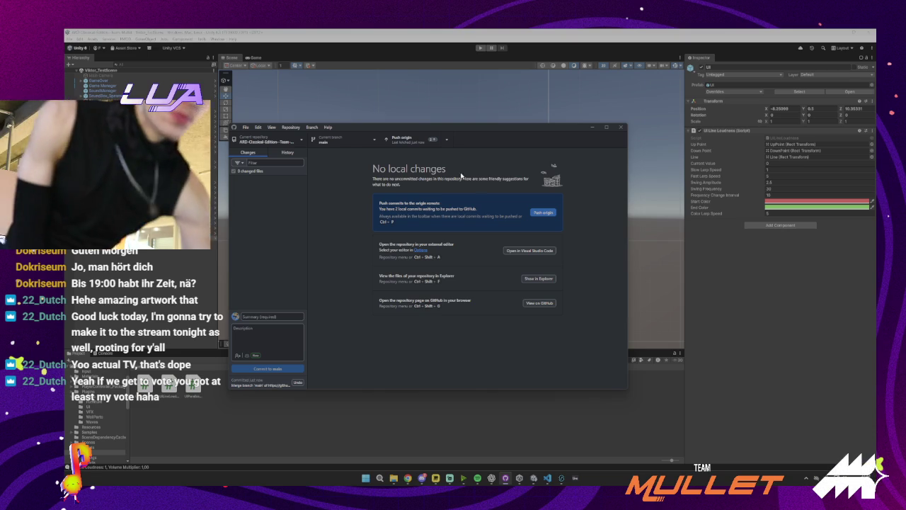
key(ctrl+p)
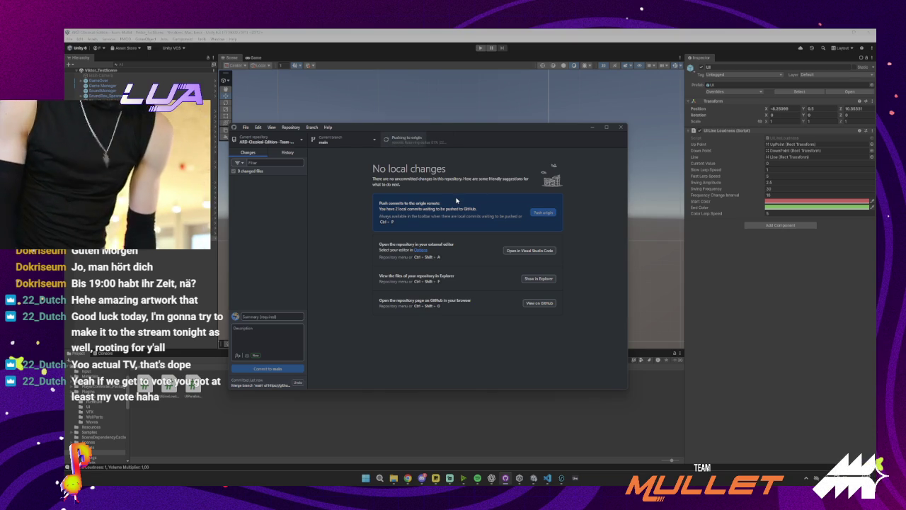
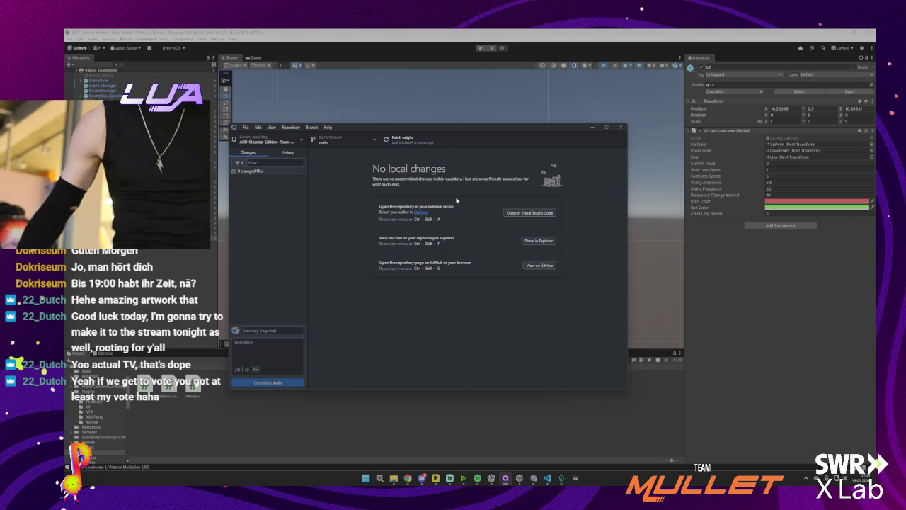
- Check the UI loudness meter object in Unity, then return to UILineLoudness.cs in VS Code
key(alt+Tab)
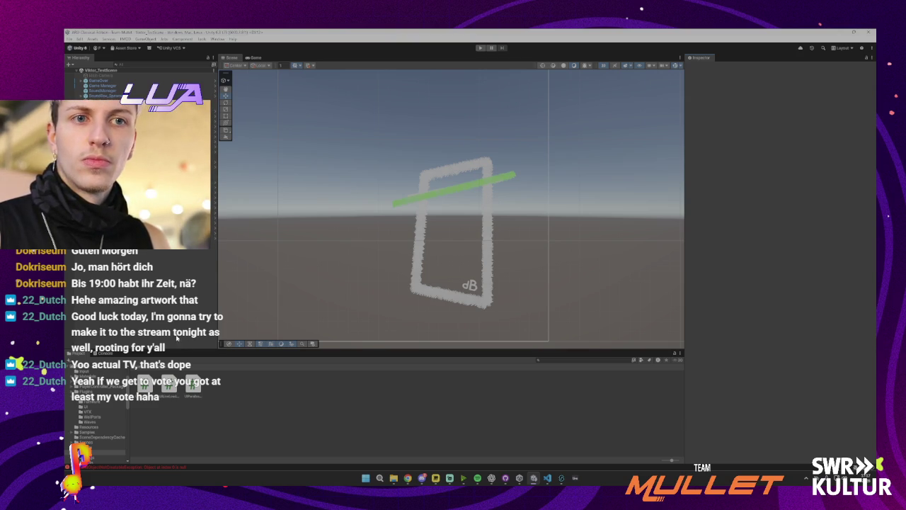
click(212, 238)
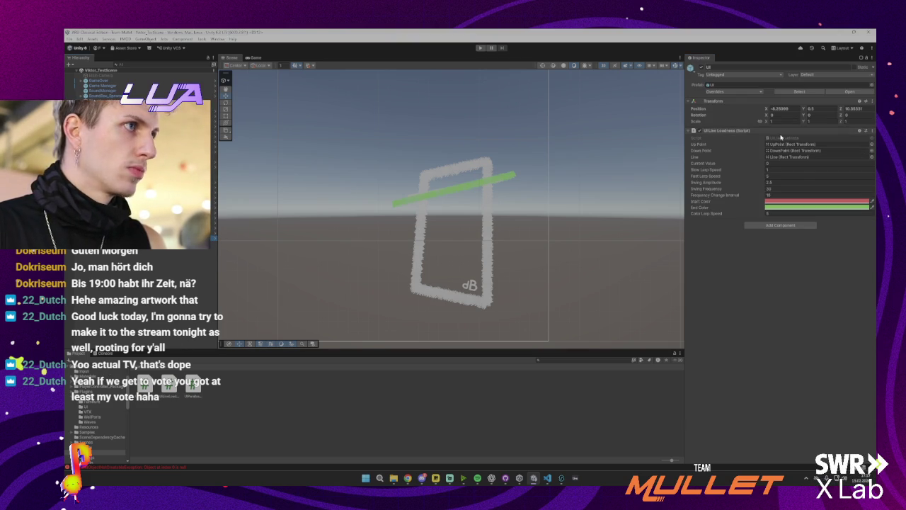
key(alt+Tab)
click(786, 442)
- Ask the chat assistant, in German, to give the line a slight left-right rotation wiggle
text(ma)
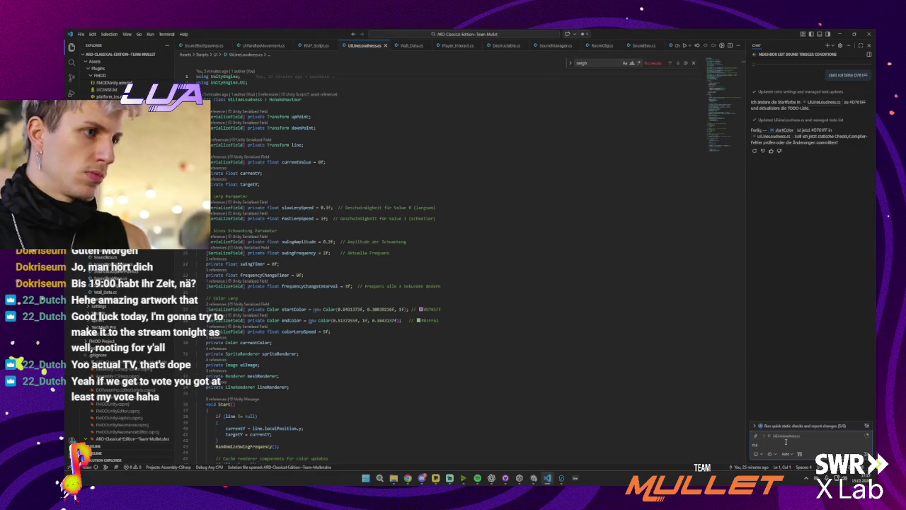
key(ctrl+a)
key(BackSpace)
text(Füge hinz)
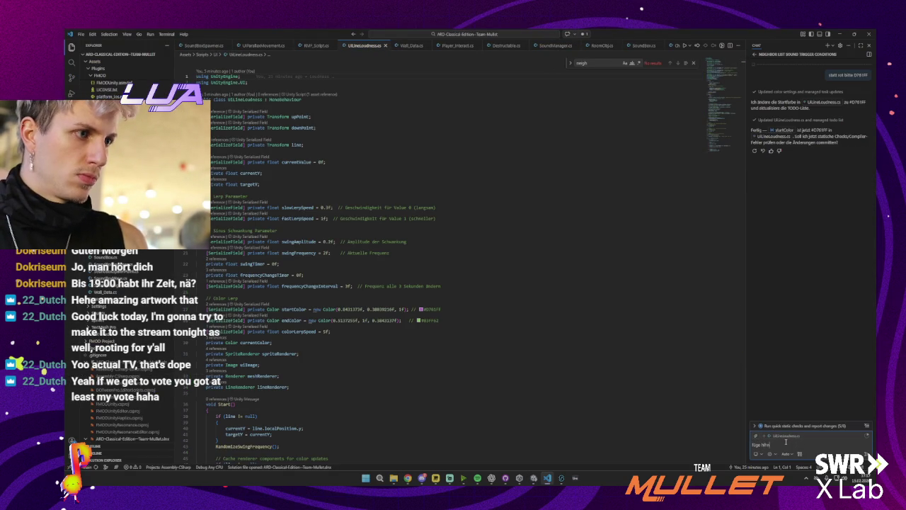
text(nzu dass die line durch)
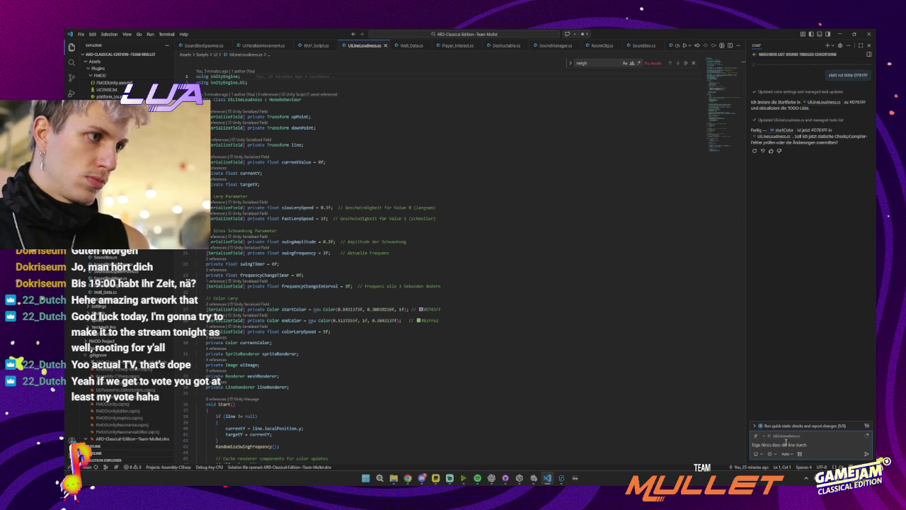
key(BackSpace)
key(BackSpace)
key(BackSpace)
text(leichte ro)
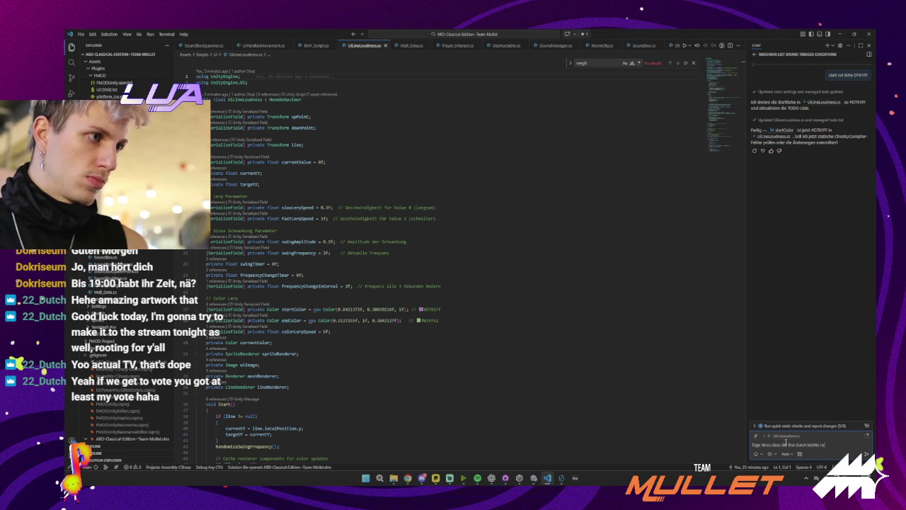
text(tation immer so)
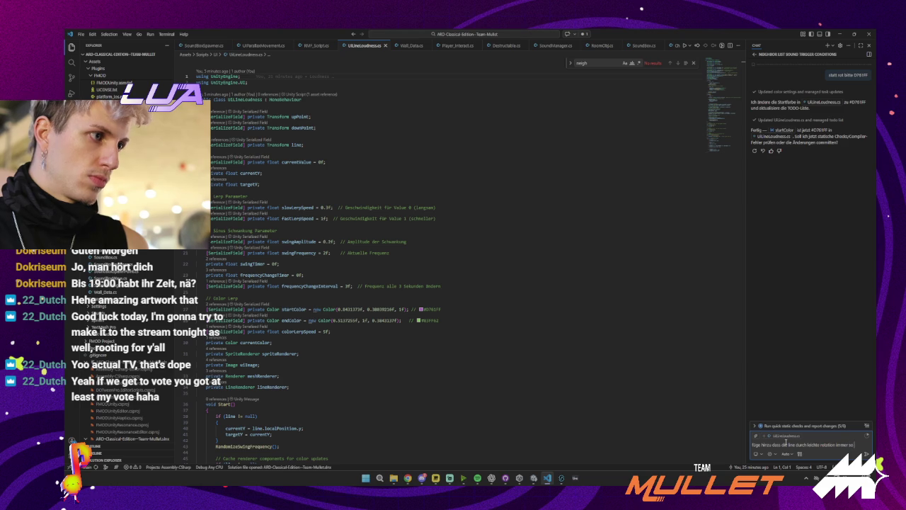
text( links rechts wackelt)
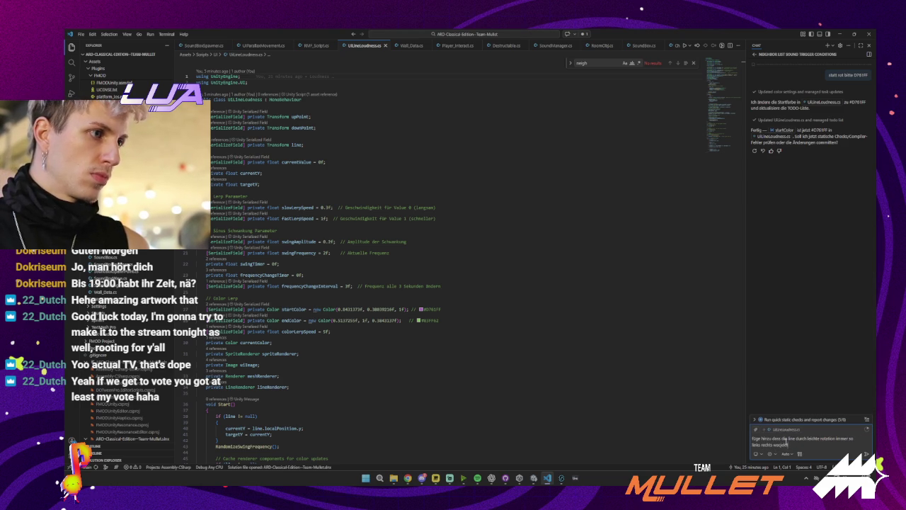
key(Return)
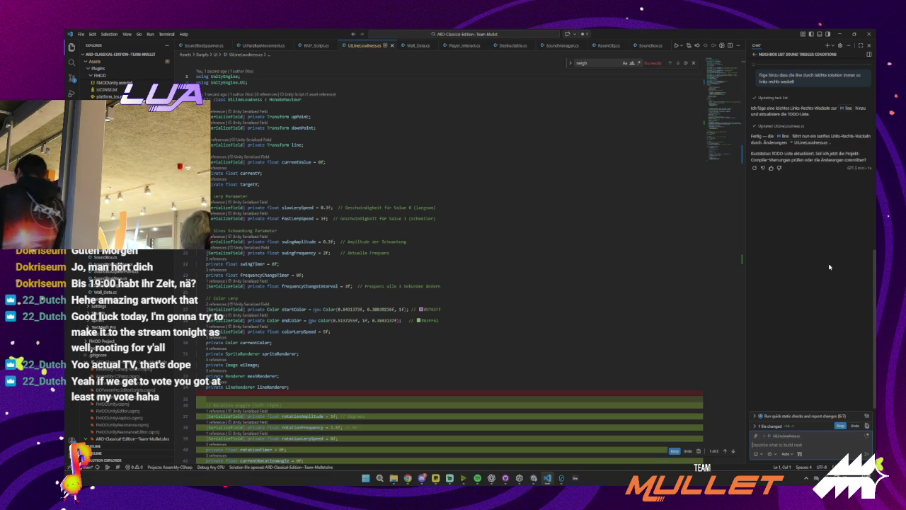
- Review the rotation-wiggle diff in UILineLoudness.cs and keep the changes
scroll(502, 248, down, 8)
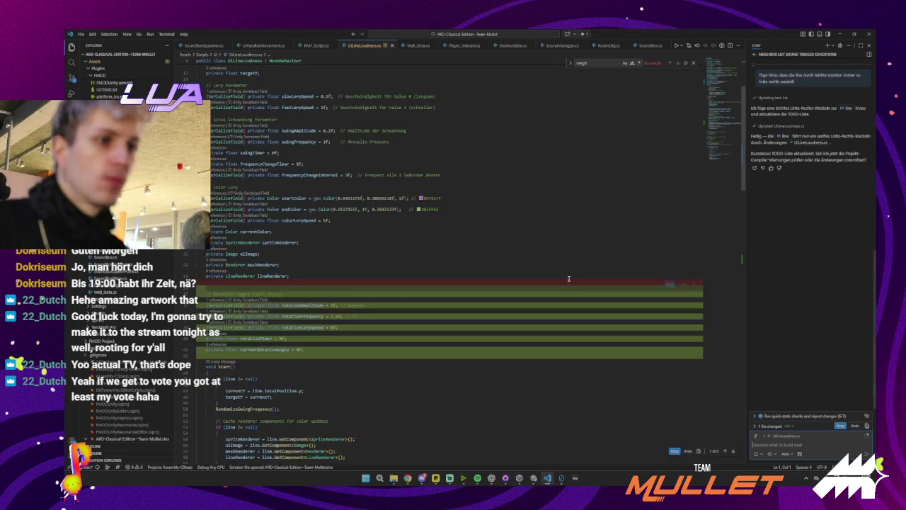
mouse_move(319, 179)
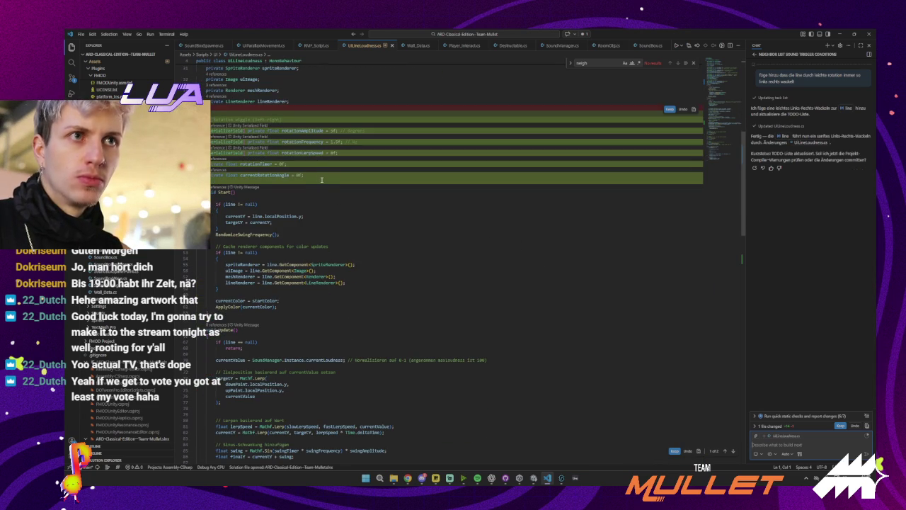
scroll(321, 180, down, 15)
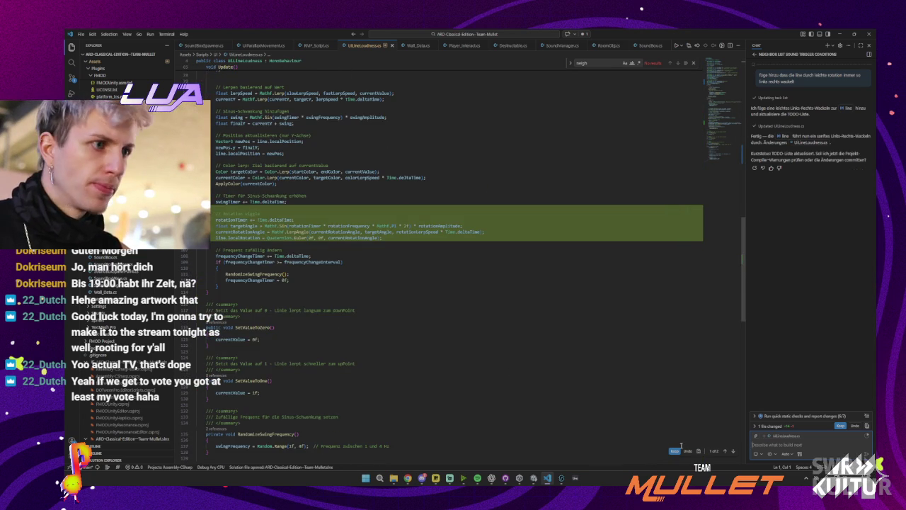
click(669, 209)
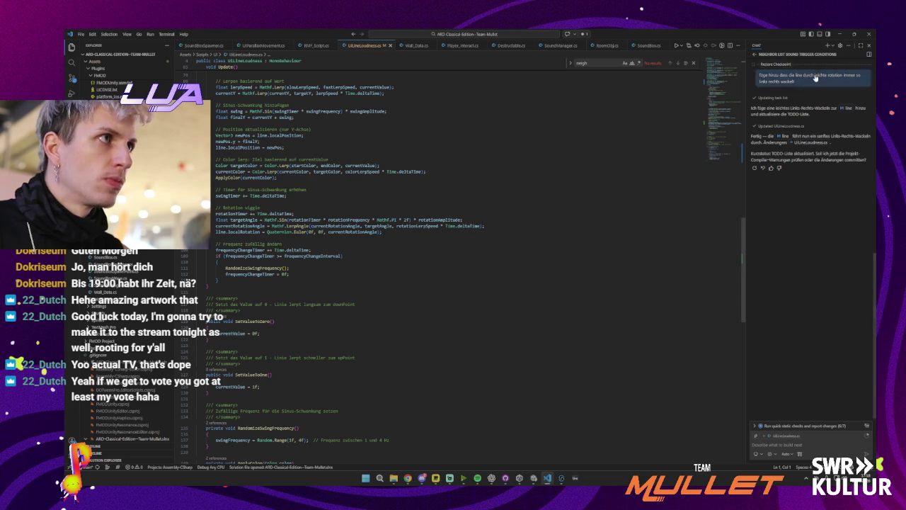
key(alt+Tab)
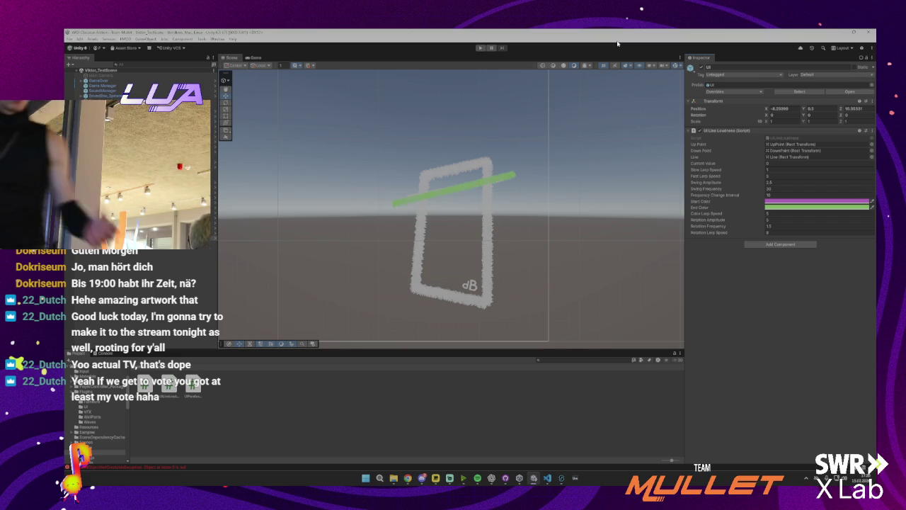
- Enter Play mode and watch the green loudness line tilt back and forth
click(479, 48)
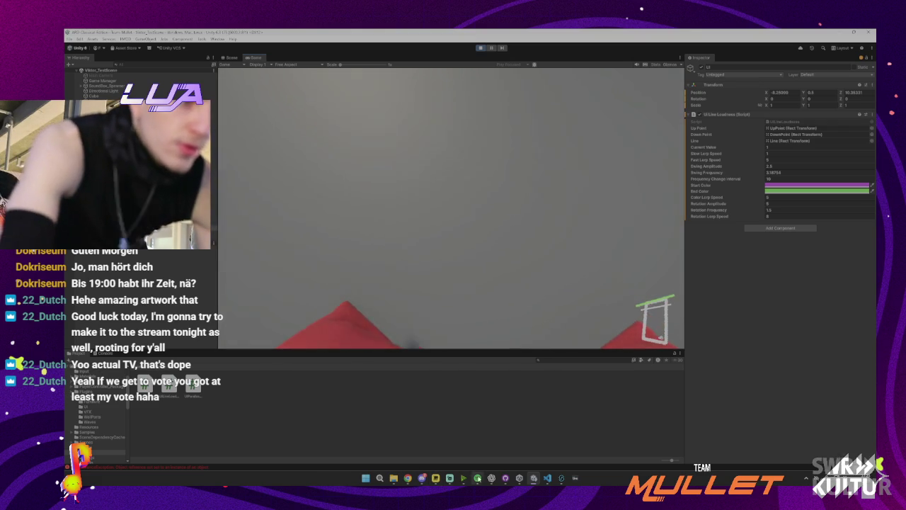
mouse_move(560, 480)
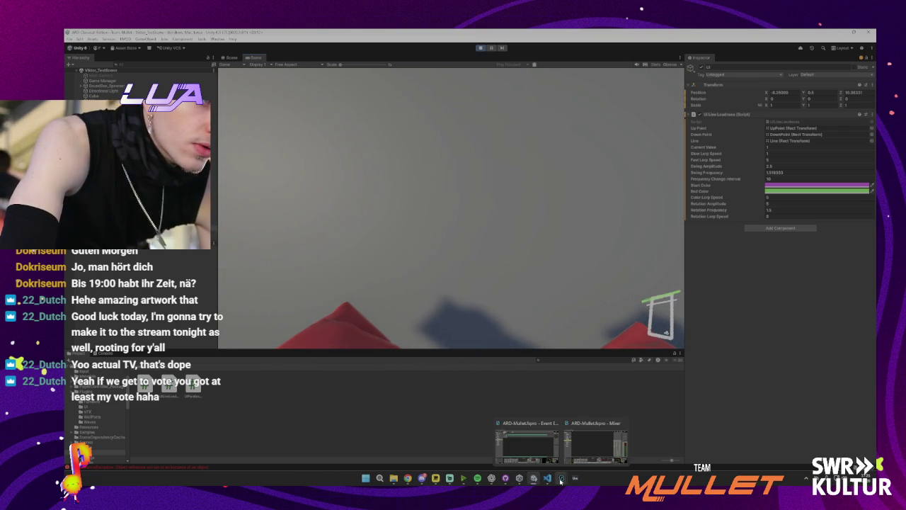
click(582, 440)
click(527, 440)
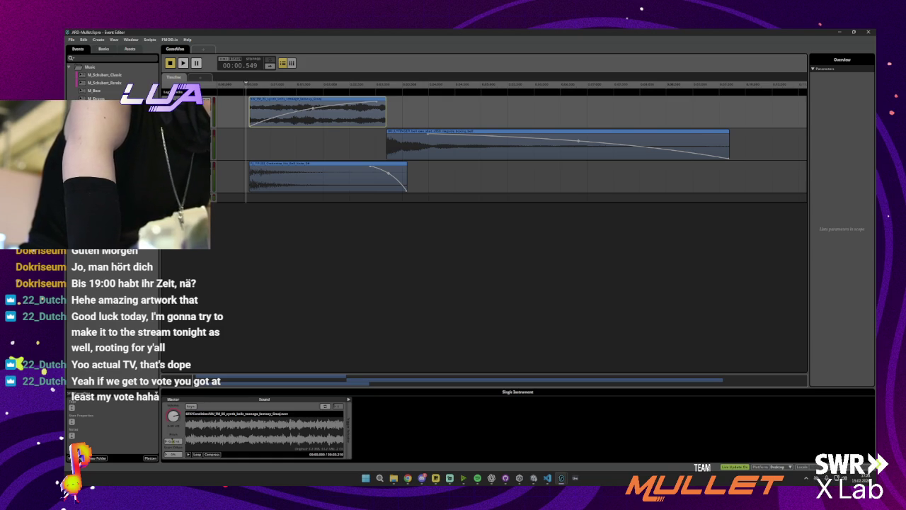
click(533, 478)
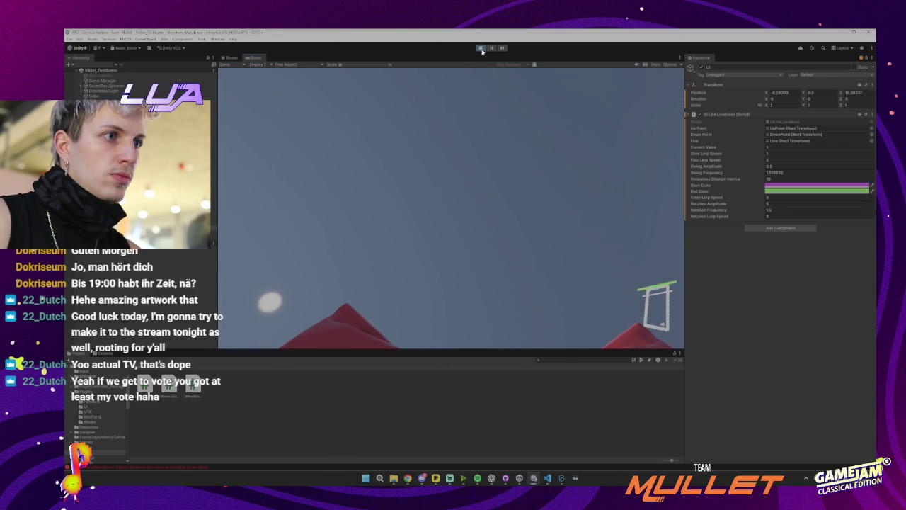
click(481, 48)
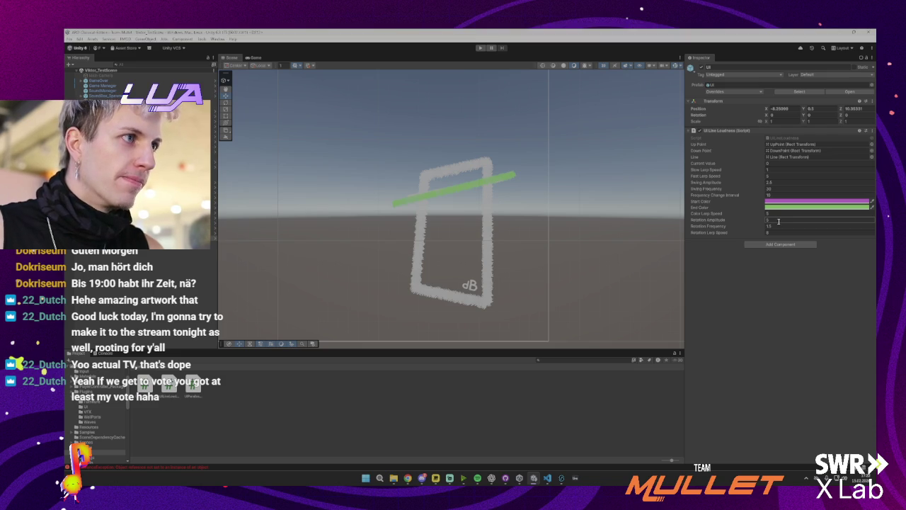
- Change Swing Frequency, set Rotation Amplitude 2 and Rotation Frequency 5, then replay the game
click(777, 189)
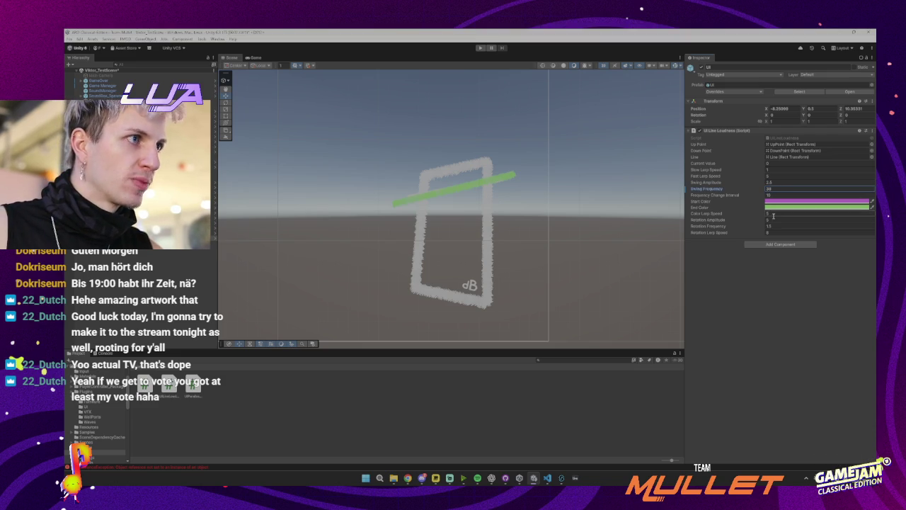
click(784, 217)
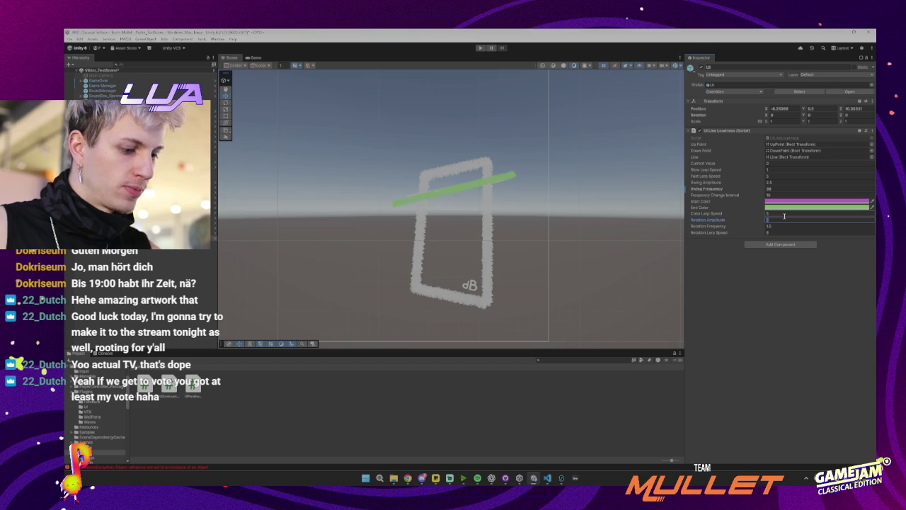
text(2)
click(788, 226)
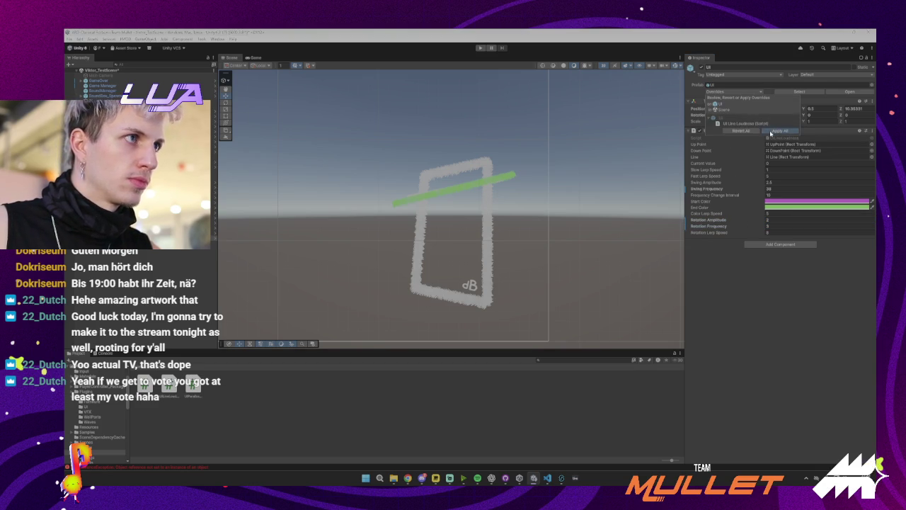
click(479, 48)
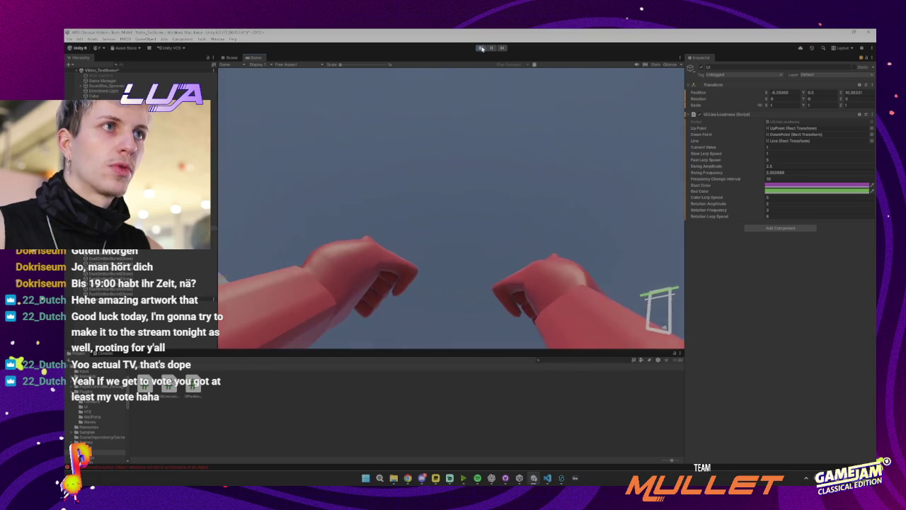
- Stop the play test after checking the retuned wiggling meter
click(481, 47)
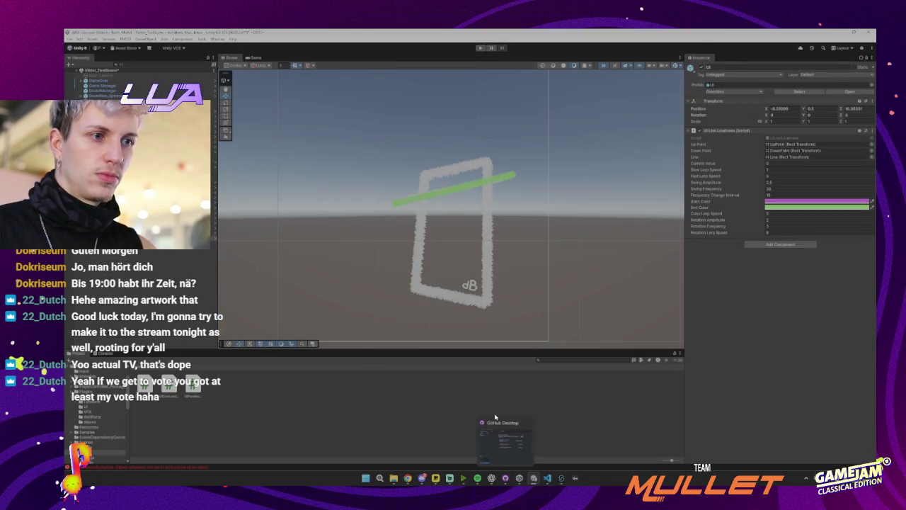
- Commit UI.prefab and UILineLoudness.cs to main with the summary 'wcke'
click(505, 478)
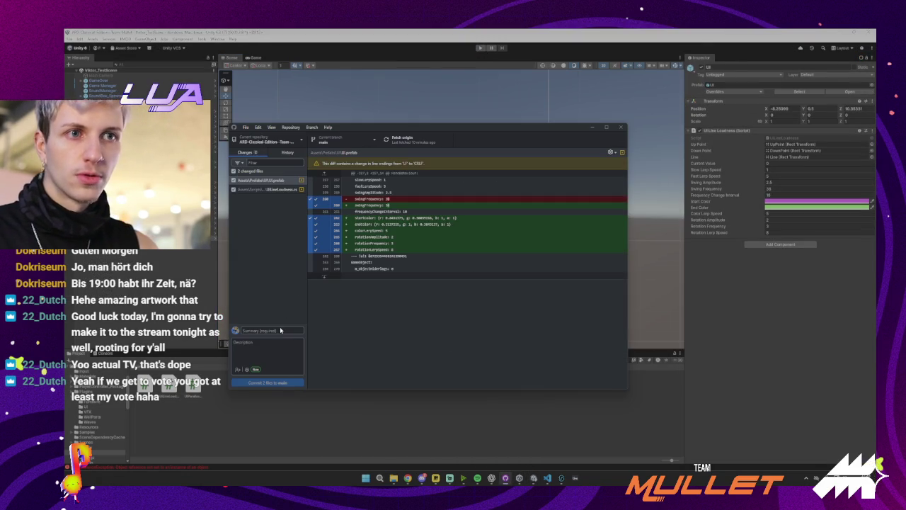
text(w)
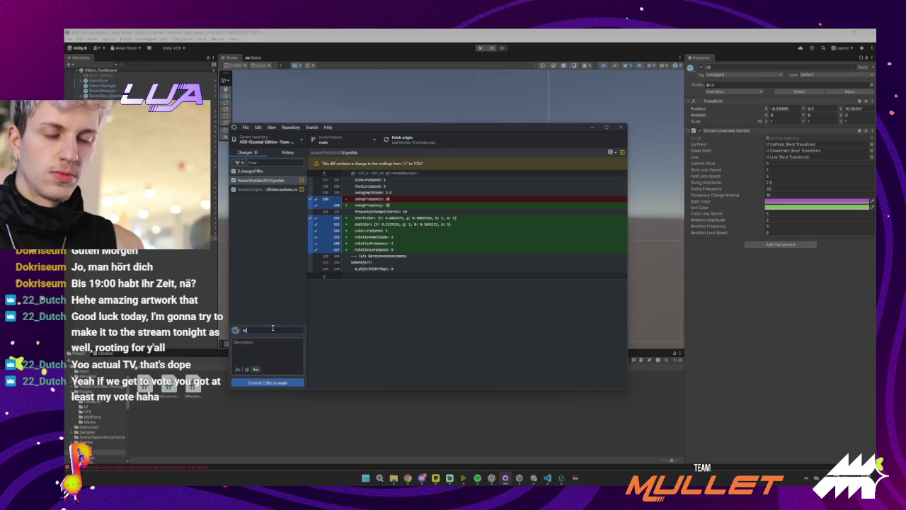
text(ckel UI)
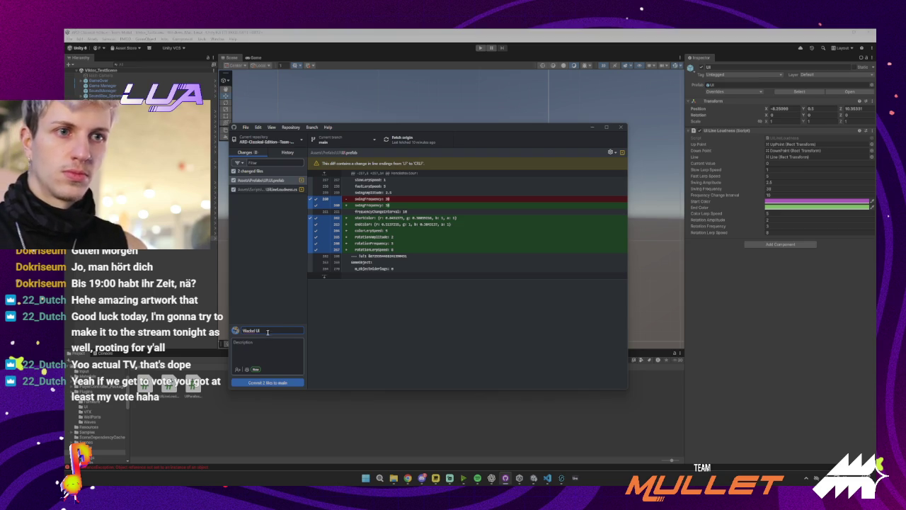
click(269, 382)
click(407, 140)
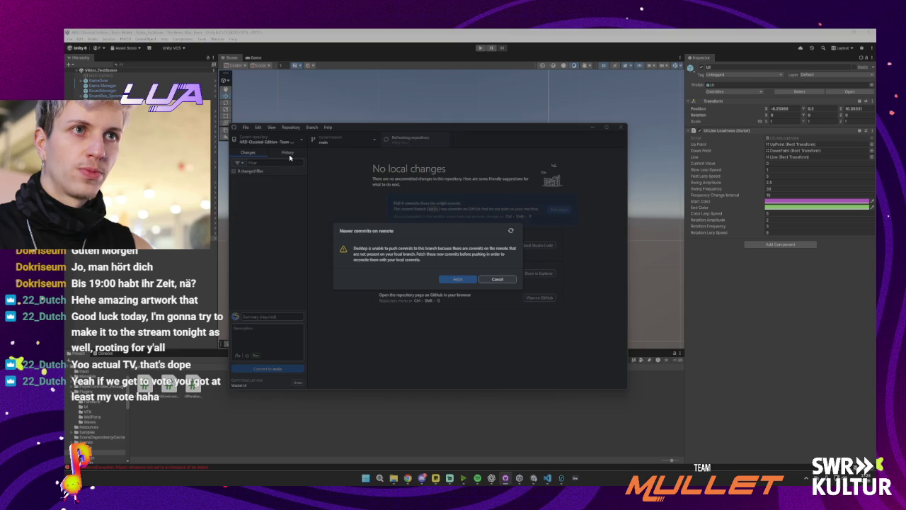
- Pull the newer remote commits and push everything to origin
click(404, 142)
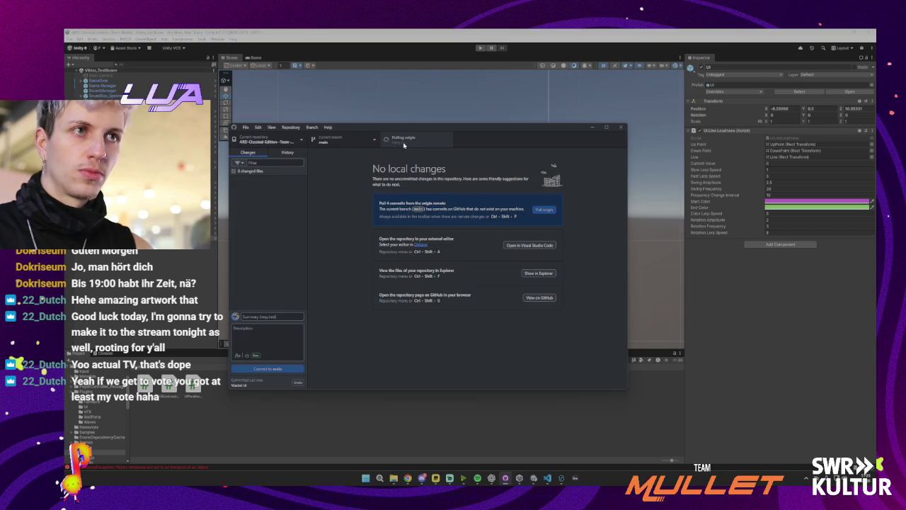
click(401, 142)
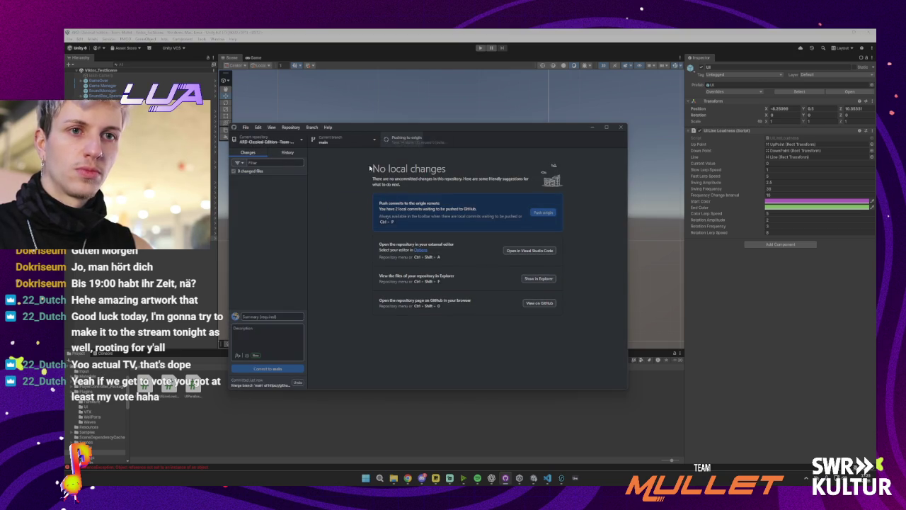
key(alt+Tab)
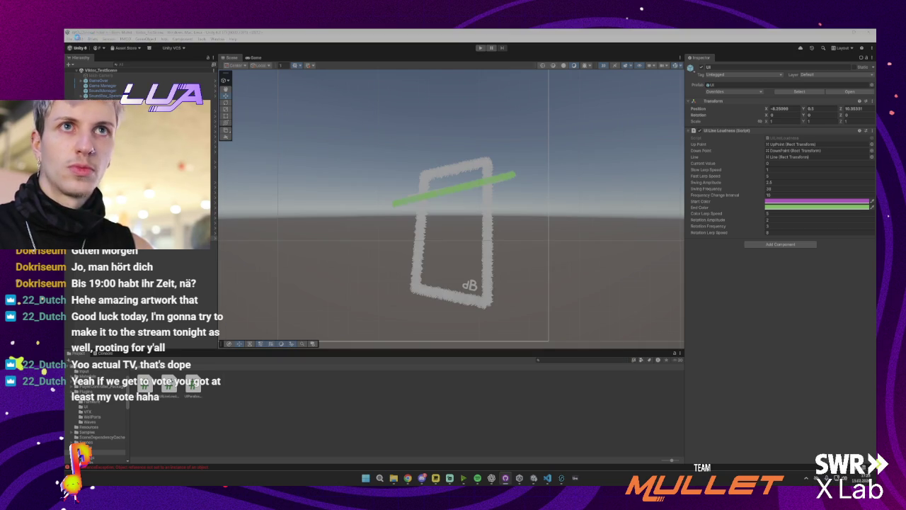